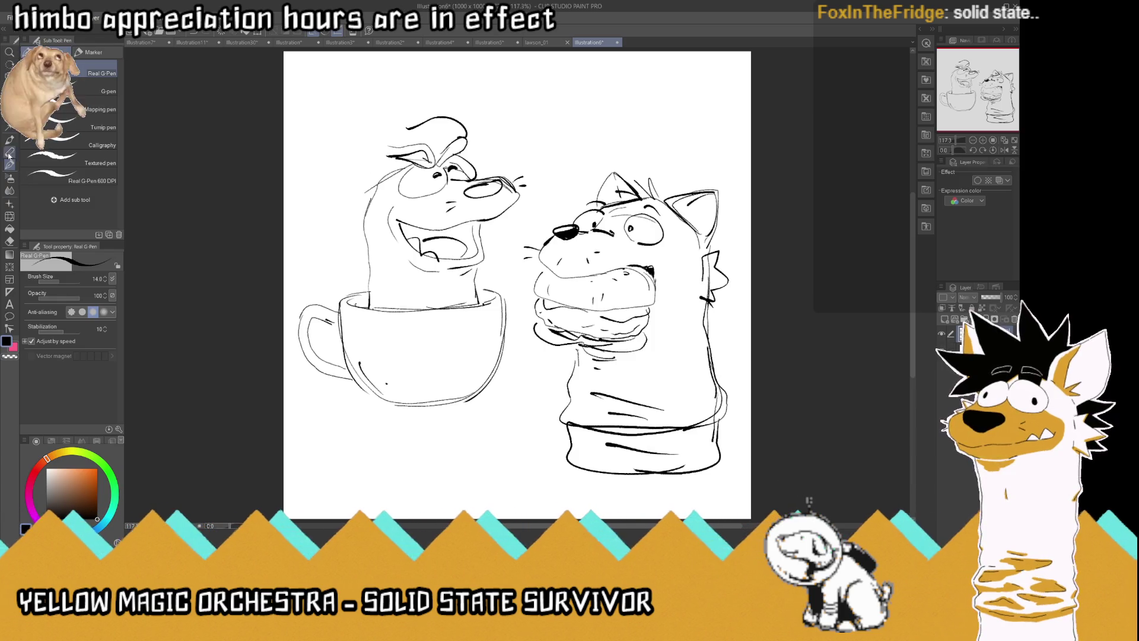
Lasso the top of the left character's head, shift it with Move layer, then deselect
key(m)
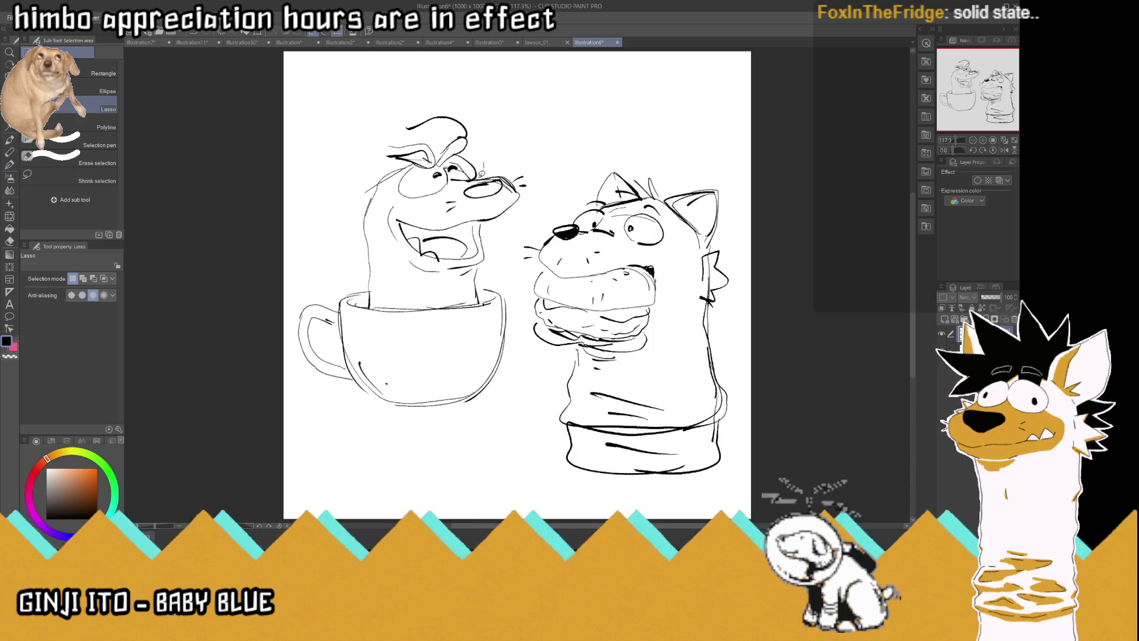
mouse_move(501, 170)
mouse_down()
mouse_move(369, 200)
mouse_move(472, 127)
mouse_move(455, 143)
mouse_up()
key(k)
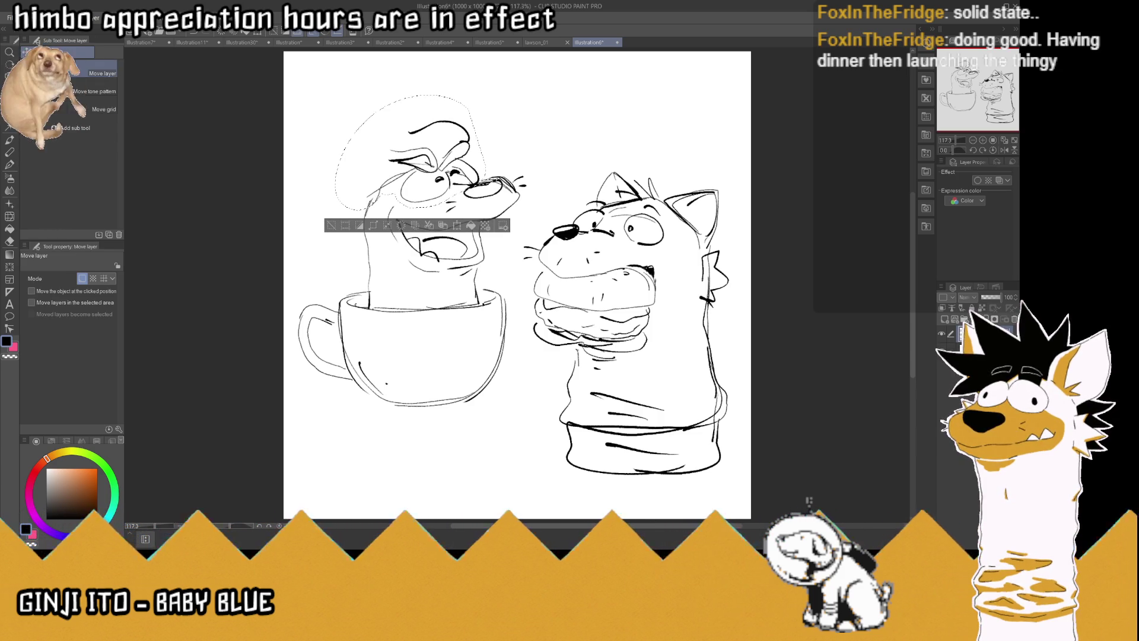
key(m)
key(ctrl+d)
Erase the old nose outline at the snout tip and redraw the nose and muzzle with the pen
mouse_move(463, 172)
mouse_down()
mouse_move(475, 187)
mouse_move(509, 180)
mouse_up()
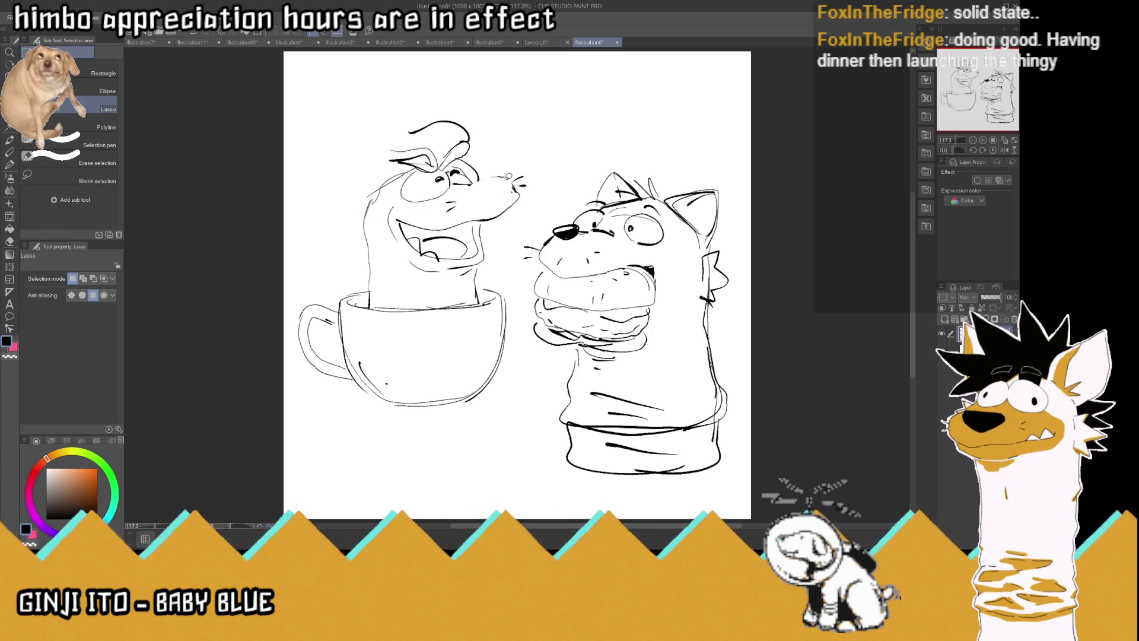
click(11, 165)
mouse_move(504, 181)
mouse_down()
mouse_move(519, 193)
mouse_move(467, 181)
mouse_move(489, 195)
mouse_move(469, 198)
mouse_move(502, 183)
mouse_move(477, 203)
mouse_move(492, 185)
mouse_move(475, 192)
mouse_move(497, 188)
mouse_move(487, 187)
mouse_up()
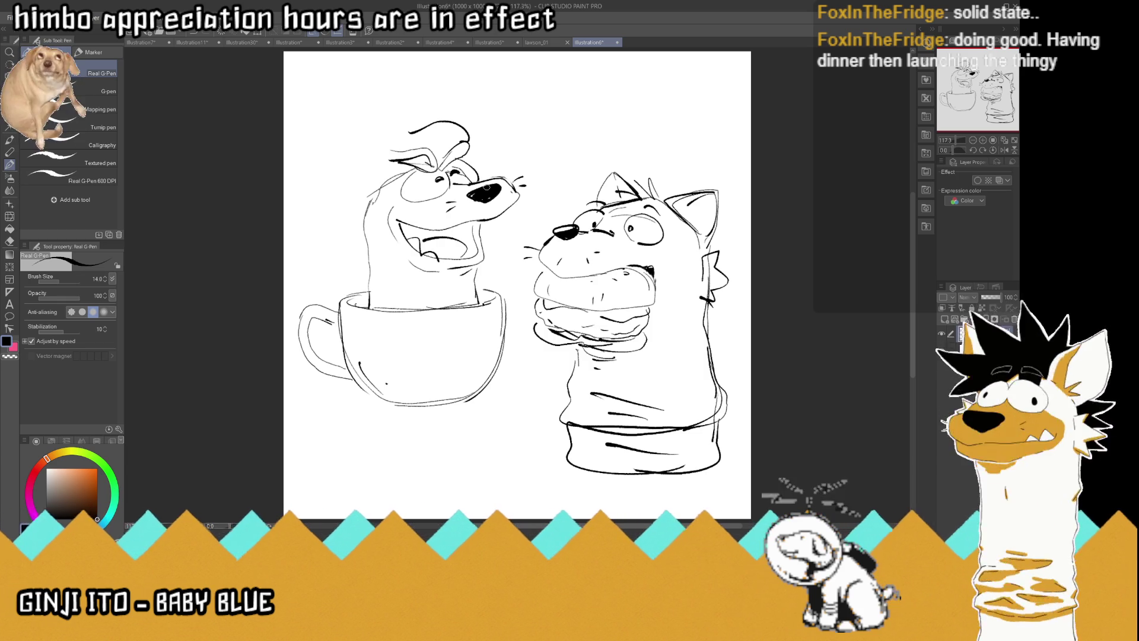
Draw the left side of the head, a short stroke above the cup rim, and a pointed ear
mouse_move(387, 177)
mouse_down()
mouse_move(367, 207)
mouse_move(353, 205)
mouse_move(340, 143)
mouse_move(389, 169)
mouse_move(371, 229)
mouse_move(355, 214)
mouse_move(372, 250)
mouse_move(367, 227)
mouse_up()
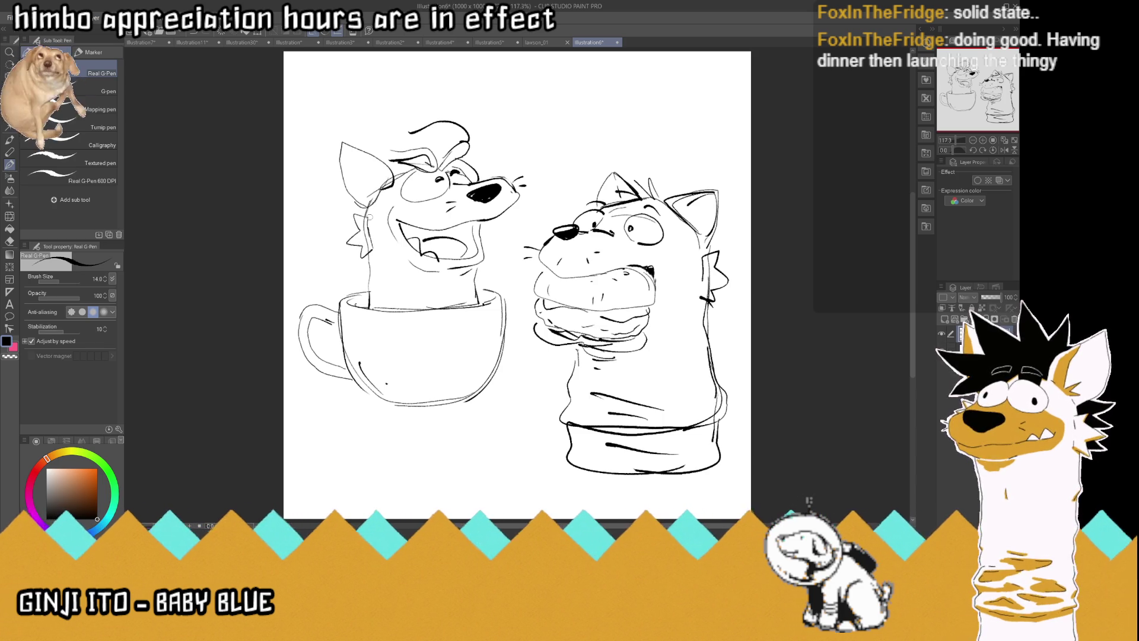
drag(458, 293, 430, 307)
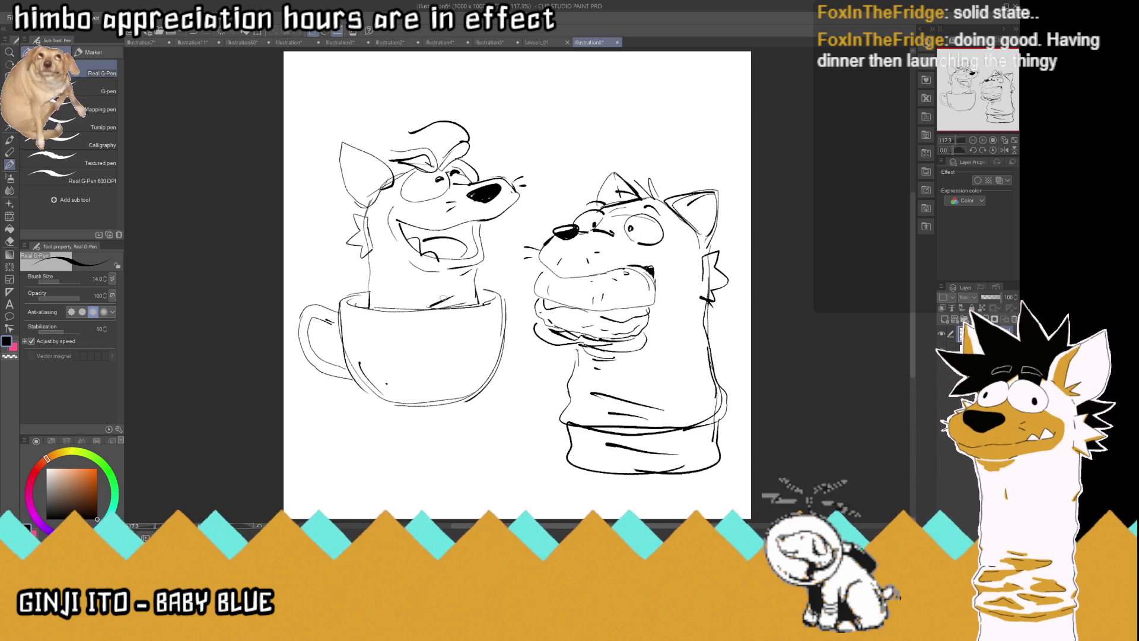
mouse_move(473, 135)
mouse_down()
mouse_move(502, 121)
mouse_move(484, 167)
mouse_up()
Try spiky fur on the left of the head, undoing the rejected spikes and black fill
mouse_move(348, 189)
mouse_down()
mouse_move(334, 182)
mouse_move(341, 192)
mouse_move(319, 224)
mouse_move(356, 229)
mouse_up()
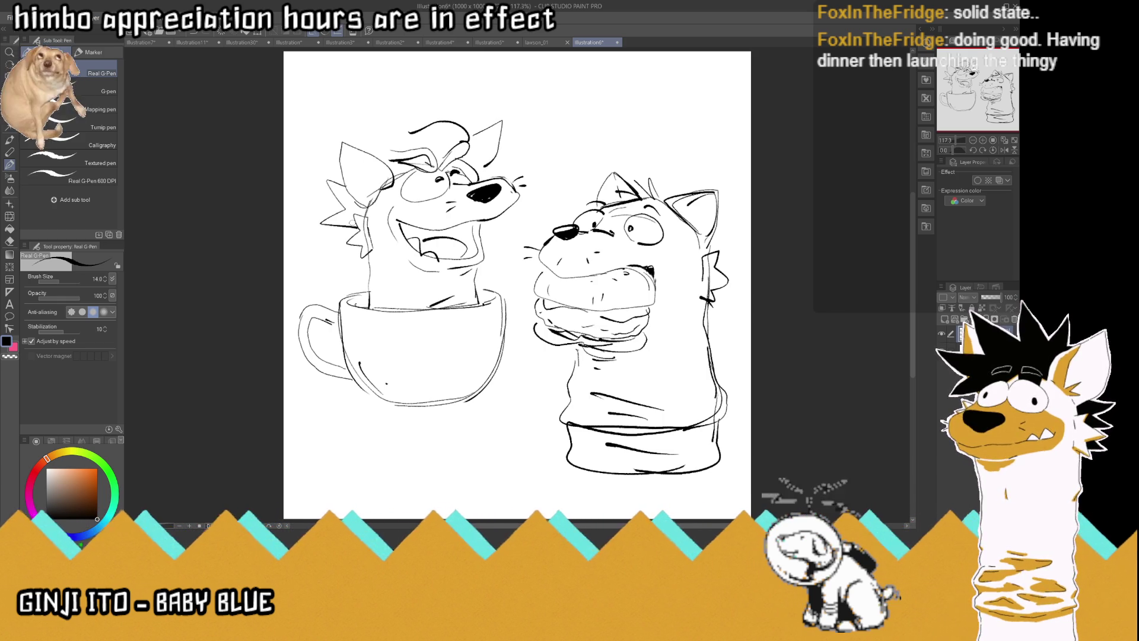
key(ctrl+z)
mouse_move(348, 186)
mouse_down()
mouse_move(333, 176)
mouse_move(350, 237)
mouse_move(323, 196)
mouse_move(343, 226)
mouse_move(358, 216)
mouse_move(325, 202)
mouse_move(359, 200)
mouse_up()
key(ctrl+z)
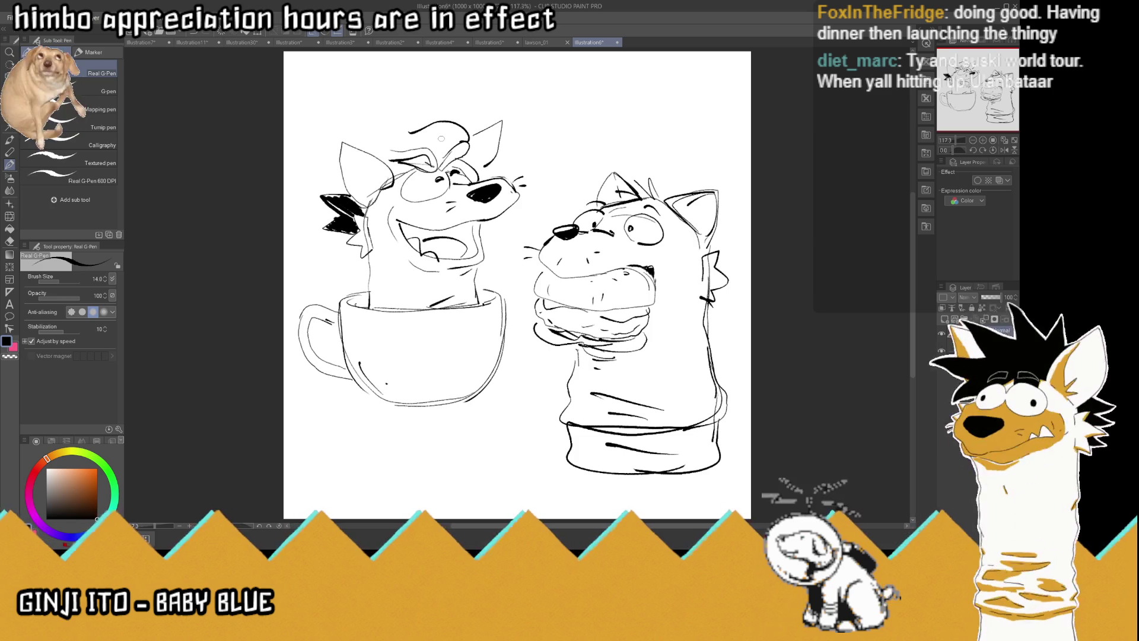
key(ctrl+z)
key(ctrl+z)
key(ctrl+z)
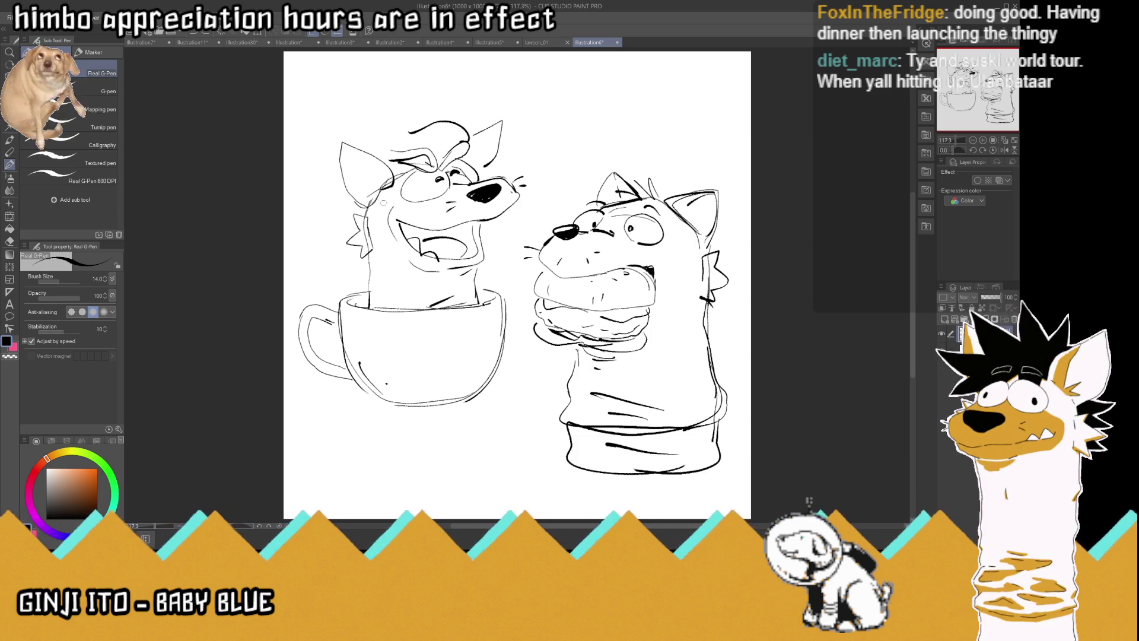
Add cheek marks, eye and brow lines, a curved hair line, and dark strokes around the eye
drag(379, 208, 390, 262)
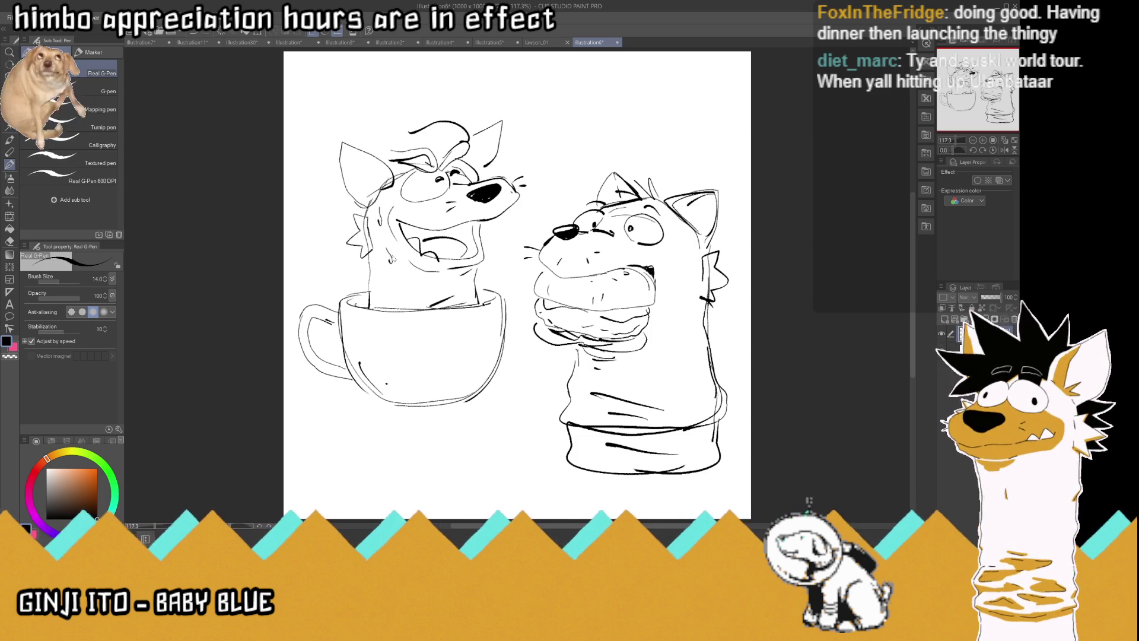
key(ctrl+z)
drag(376, 219, 378, 217)
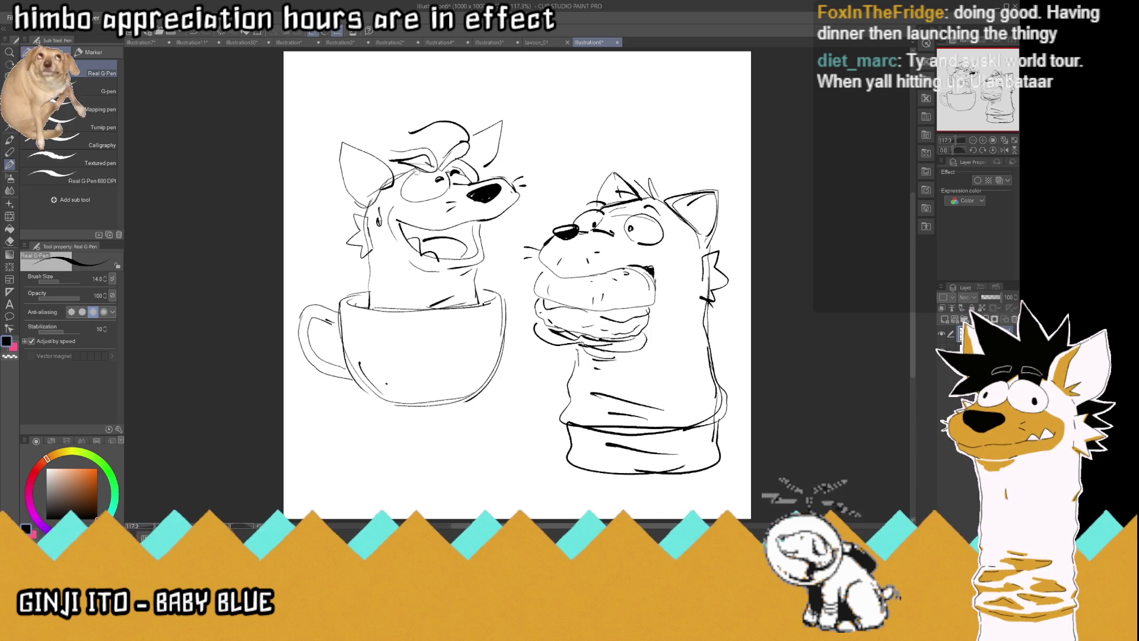
mouse_move(419, 172)
mouse_down()
mouse_move(422, 198)
mouse_move(382, 197)
mouse_move(395, 159)
mouse_move(392, 175)
mouse_move(409, 166)
mouse_move(391, 165)
mouse_move(409, 166)
mouse_move(412, 191)
mouse_move(416, 178)
mouse_up()
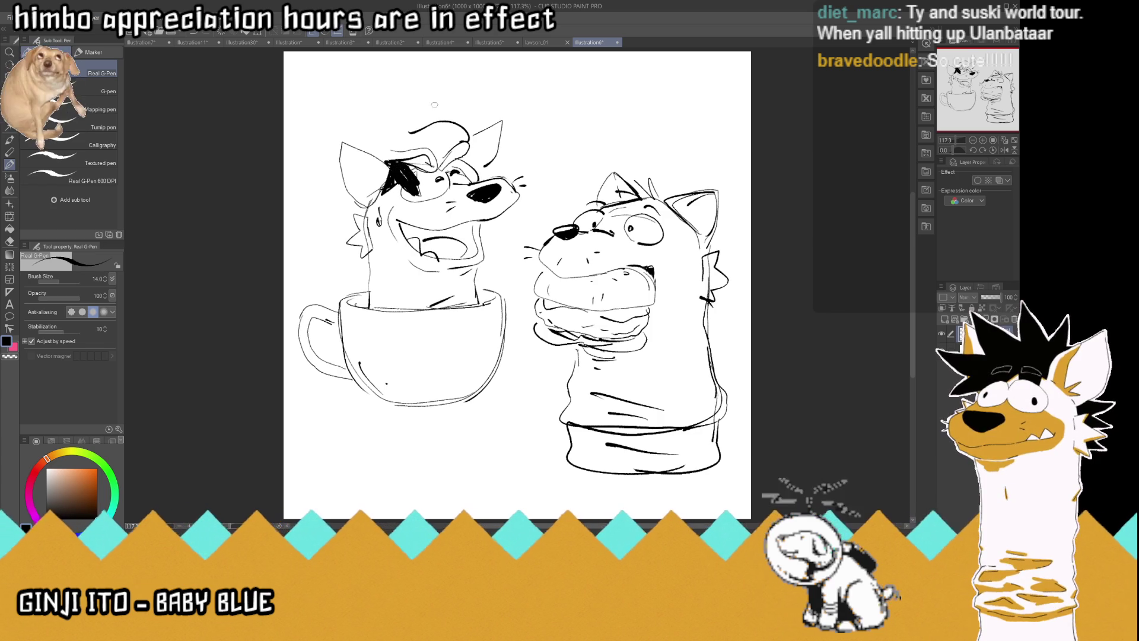
mouse_move(425, 129)
mouse_down()
mouse_move(369, 147)
mouse_move(418, 181)
mouse_up()
mouse_move(420, 164)
mouse_down()
mouse_move(496, 137)
mouse_move(480, 155)
mouse_move(494, 172)
mouse_move(459, 157)
mouse_move(488, 171)
mouse_move(493, 149)
mouse_move(498, 172)
mouse_move(474, 155)
mouse_move(490, 142)
mouse_move(478, 140)
mouse_up()
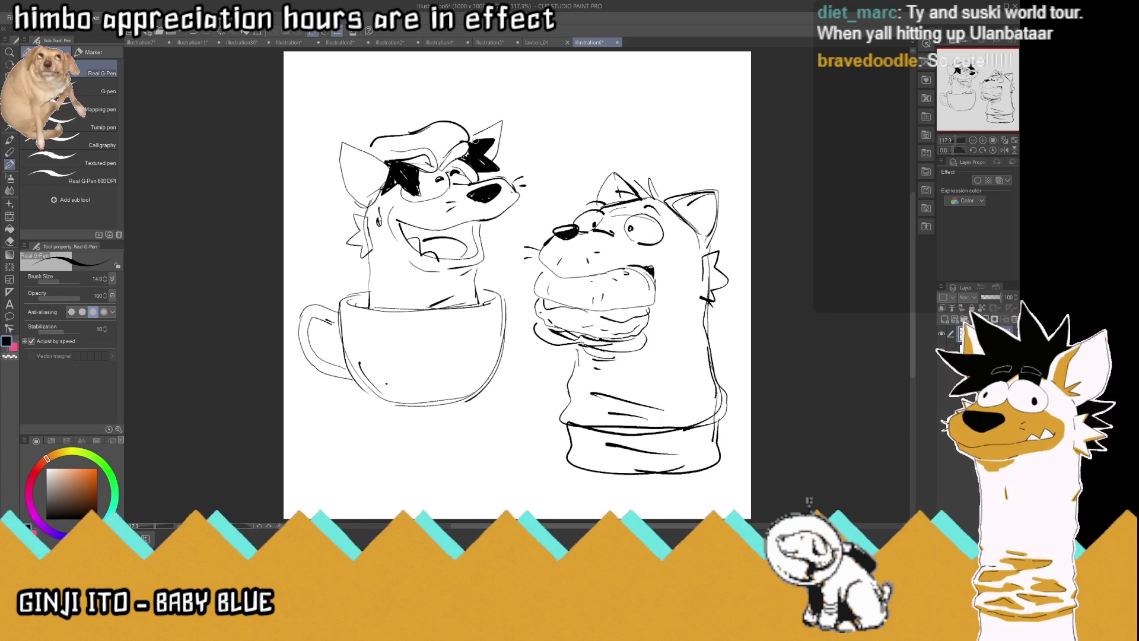
Ink the cup rim black, redraw the eye as a circle, and undo the black eye and ear fills
drag(348, 305, 367, 305)
mouse_move(475, 303)
mouse_down()
mouse_move(505, 300)
mouse_move(506, 319)
mouse_up()
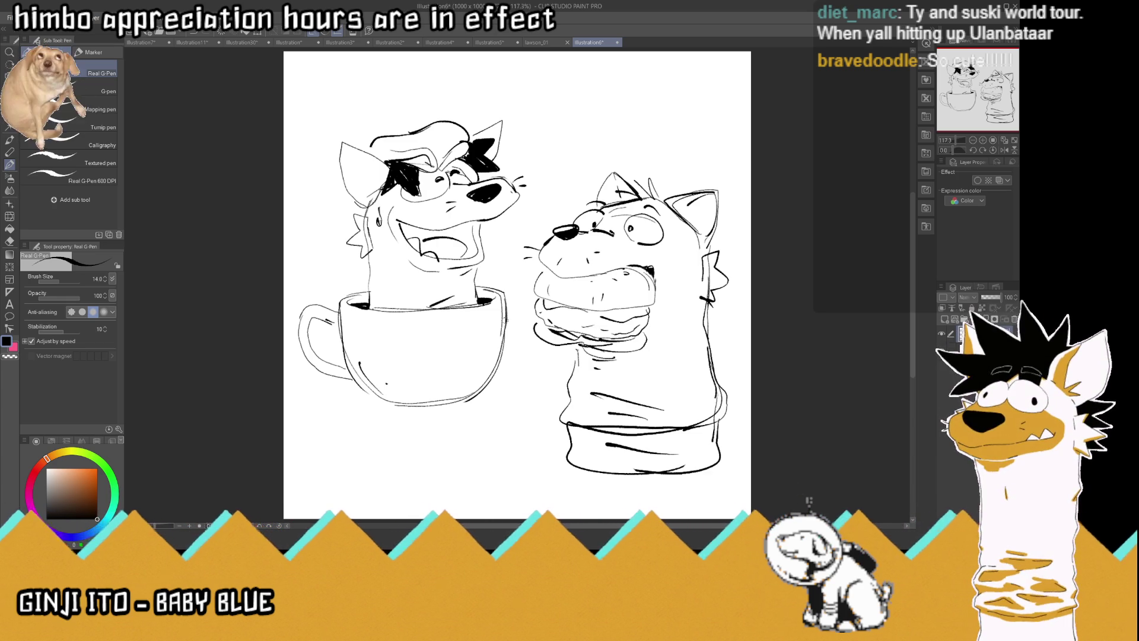
mouse_move(424, 199)
mouse_down()
mouse_move(421, 172)
mouse_move(436, 189)
mouse_up()
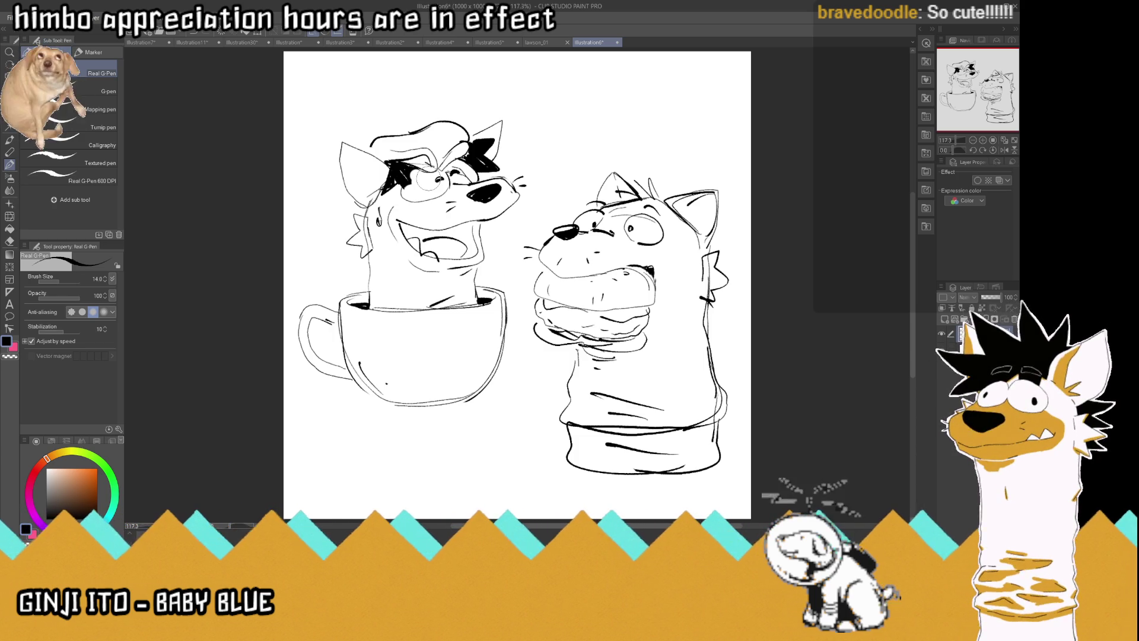
key(ctrl+z)
key(ctrl+z)
key(ctrl+z)
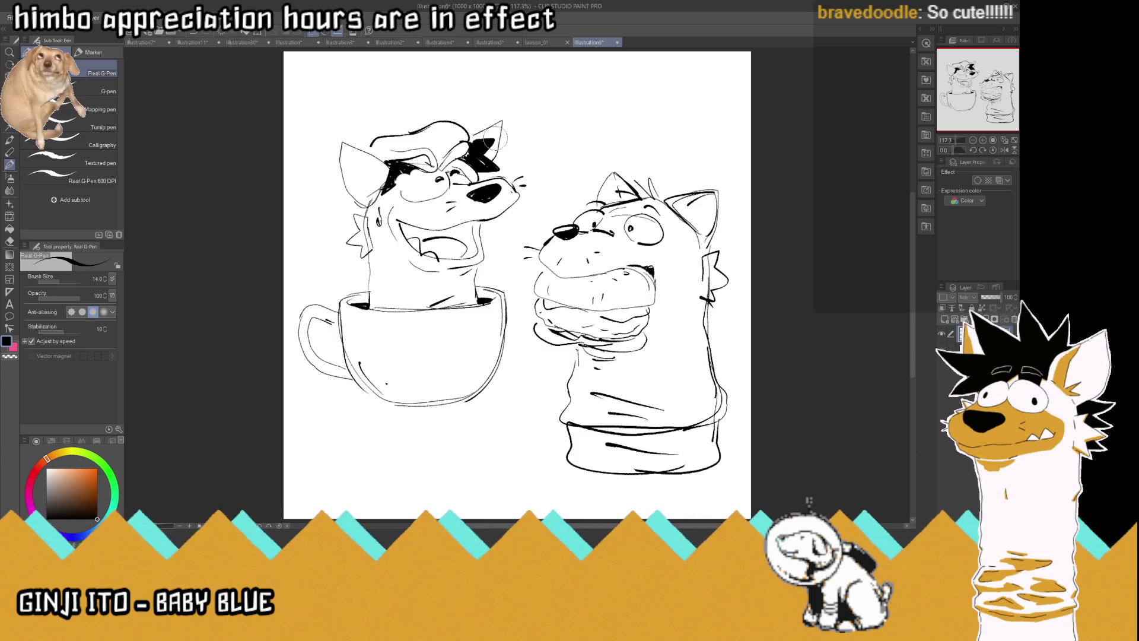
key(ctrl+z)
key(ctrl+z)
key(ctrl+z)
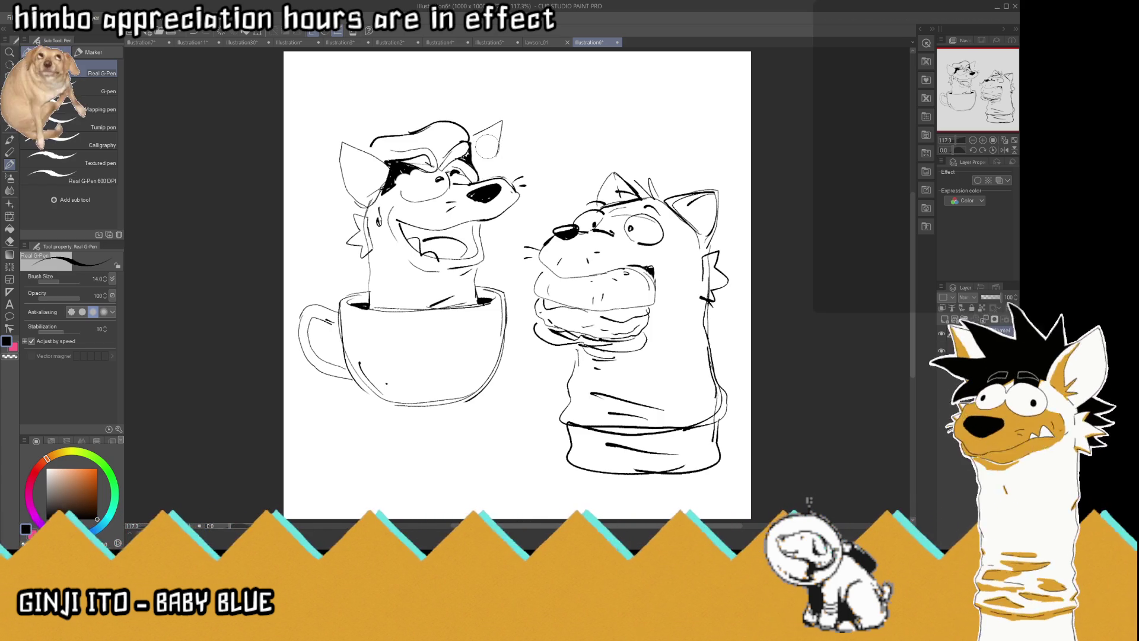
key(ctrl+z)
key(ctrl+z)
key(ctrl+z)
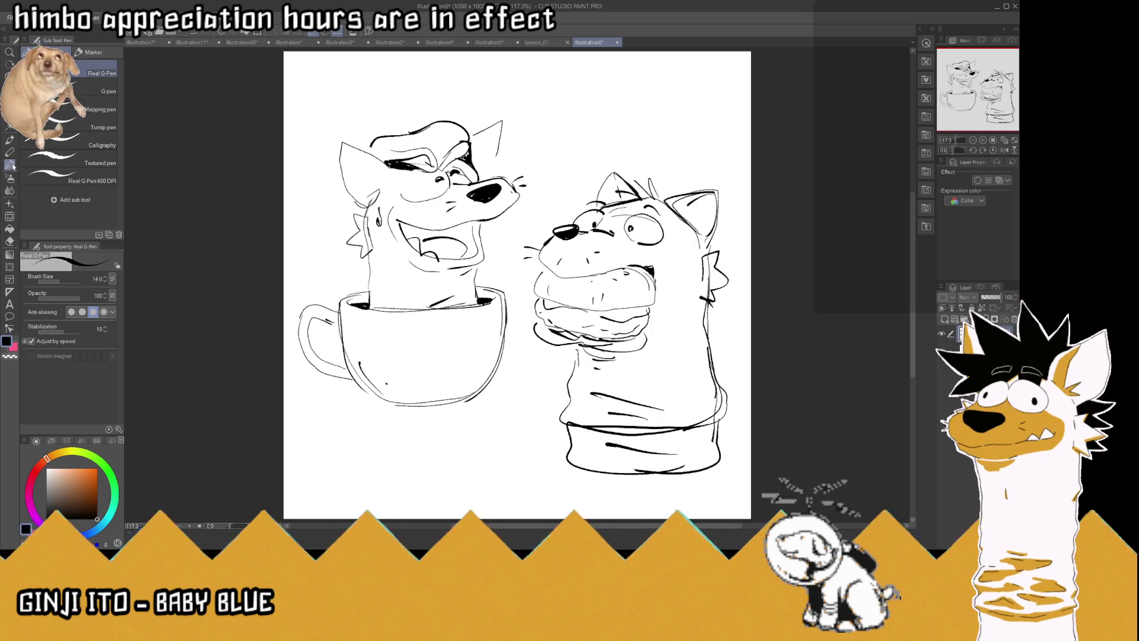
Fill the eye patch black, add black cheek fur spikes, and curve the top of the hair tuft
mouse_move(467, 136)
mouse_down()
mouse_move(500, 163)
mouse_move(420, 196)
mouse_move(385, 164)
mouse_move(386, 183)
mouse_move(399, 167)
mouse_move(416, 190)
mouse_move(427, 177)
mouse_move(399, 180)
mouse_up()
mouse_move(466, 157)
mouse_down()
mouse_move(480, 180)
mouse_move(468, 153)
mouse_move(498, 158)
mouse_move(489, 122)
mouse_move(472, 145)
mouse_move(469, 134)
mouse_move(492, 122)
mouse_move(490, 164)
mouse_up()
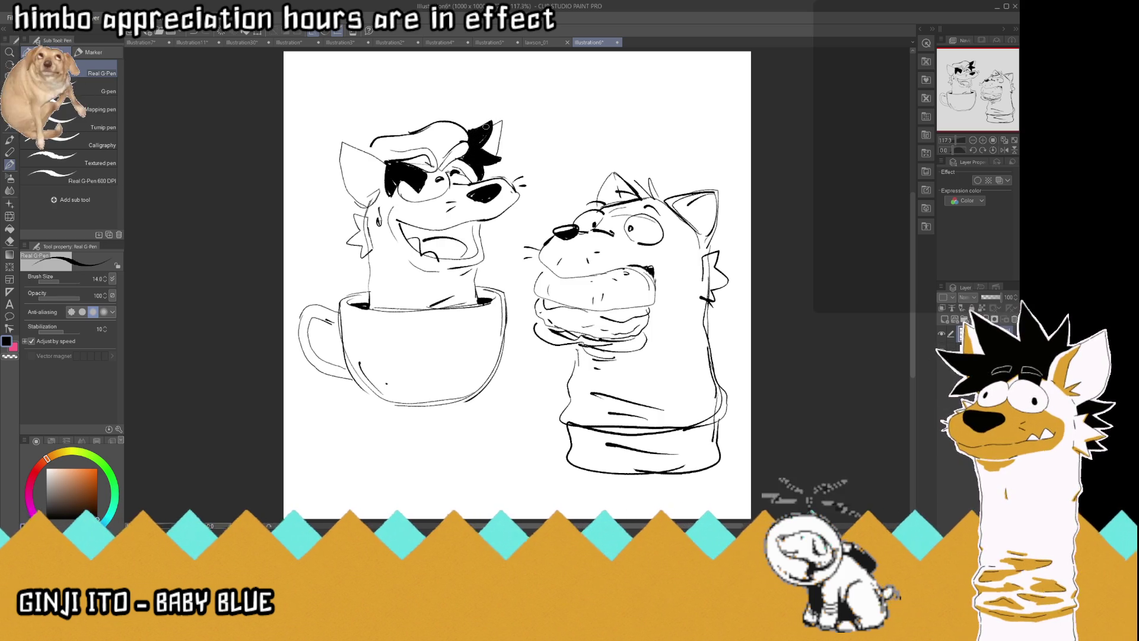
mouse_move(349, 198)
mouse_down()
mouse_move(332, 214)
mouse_move(356, 236)
mouse_move(338, 235)
mouse_move(362, 204)
mouse_move(333, 207)
mouse_move(356, 212)
mouse_move(358, 196)
mouse_up()
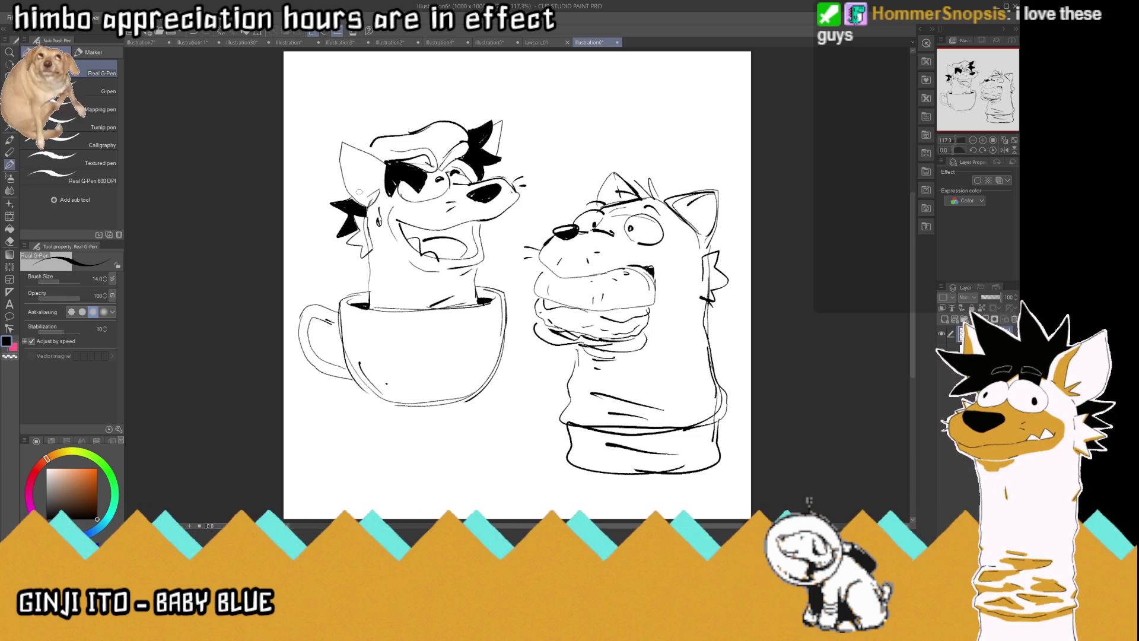
drag(373, 154, 380, 131)
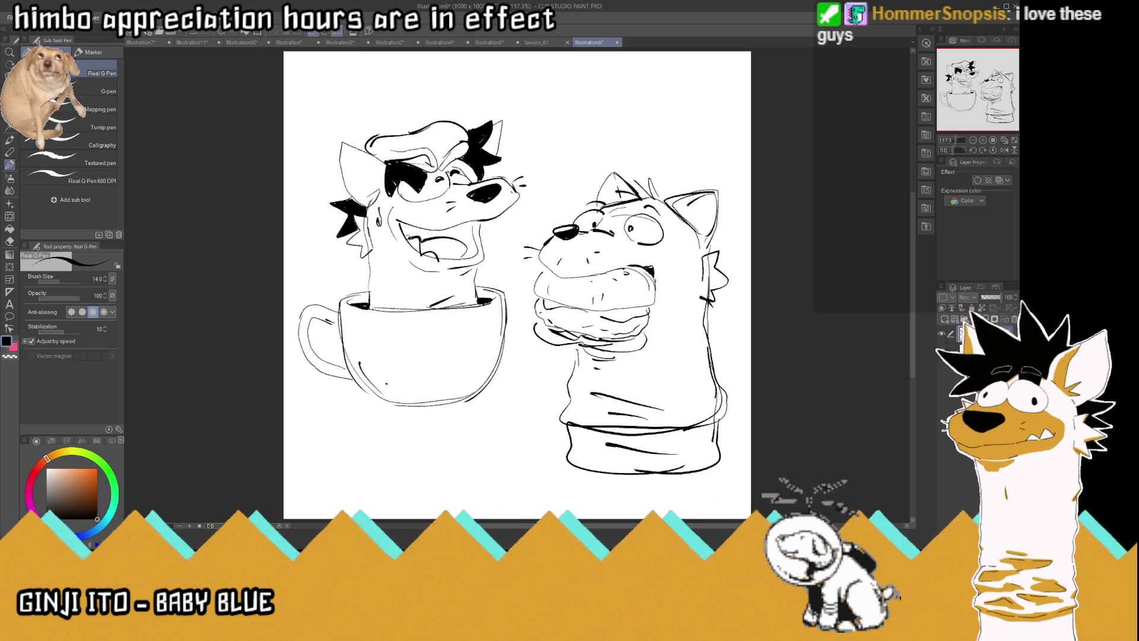
Fill the mouth black, clear the tongue area with transparent colour, and lasso the whole character
mouse_move(401, 231)
mouse_down()
mouse_move(457, 235)
mouse_move(474, 220)
mouse_move(475, 249)
mouse_move(460, 261)
mouse_move(458, 229)
mouse_move(466, 236)
mouse_move(468, 225)
mouse_move(471, 250)
mouse_up()
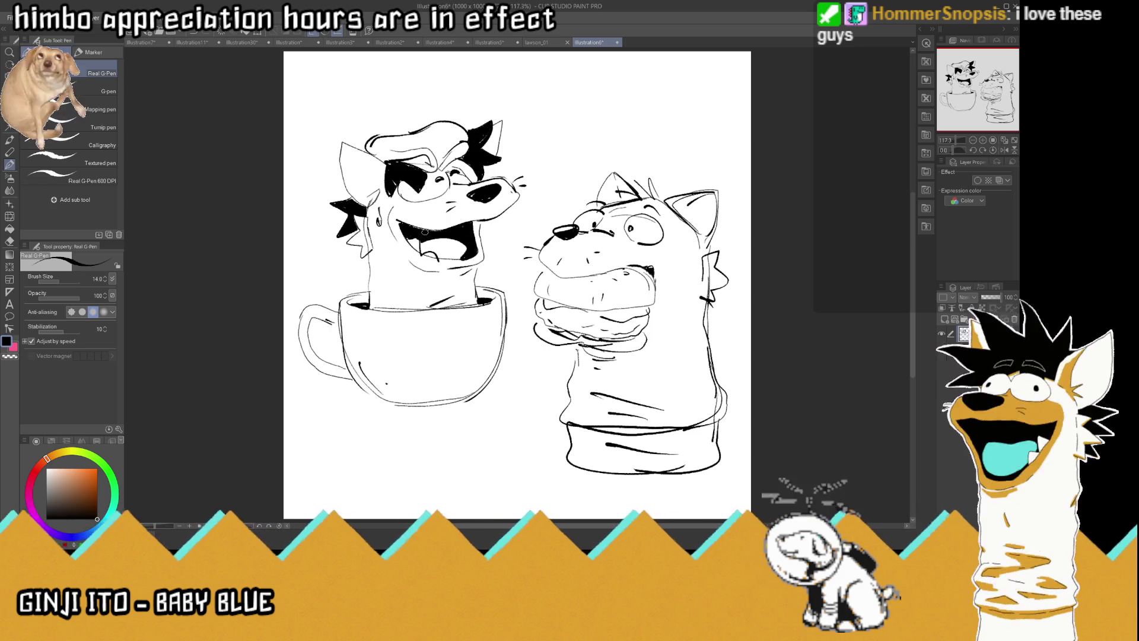
click(10, 357)
drag(421, 252, 419, 238)
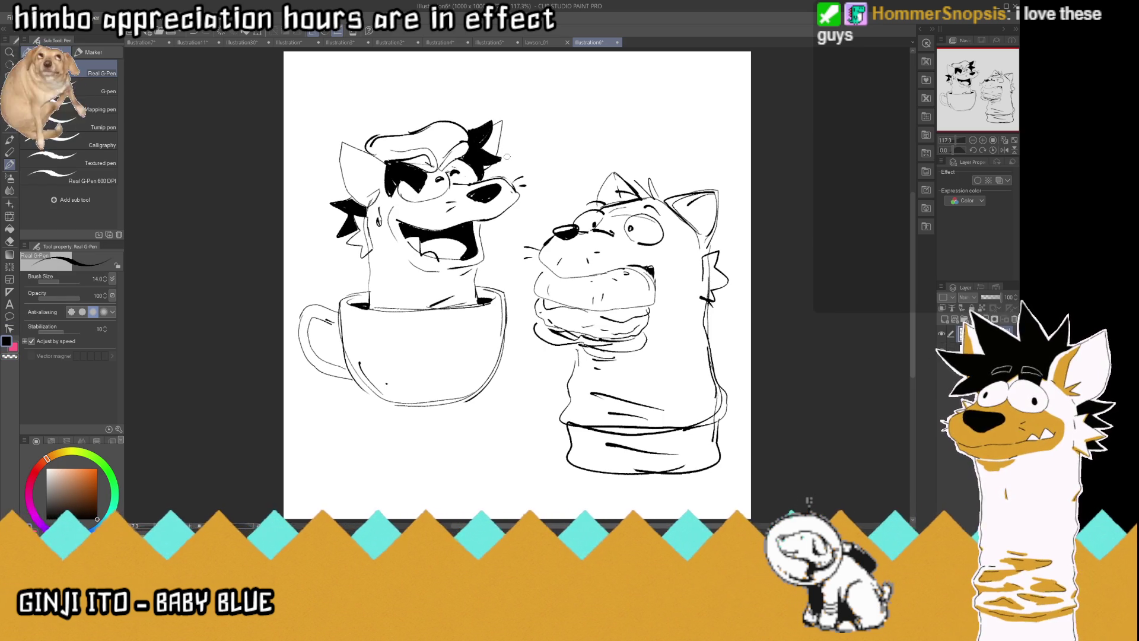
key(m)
mouse_move(524, 356)
mouse_down()
mouse_move(456, 454)
mouse_move(336, 104)
mouse_move(545, 169)
mouse_move(515, 252)
mouse_move(514, 323)
mouse_up()
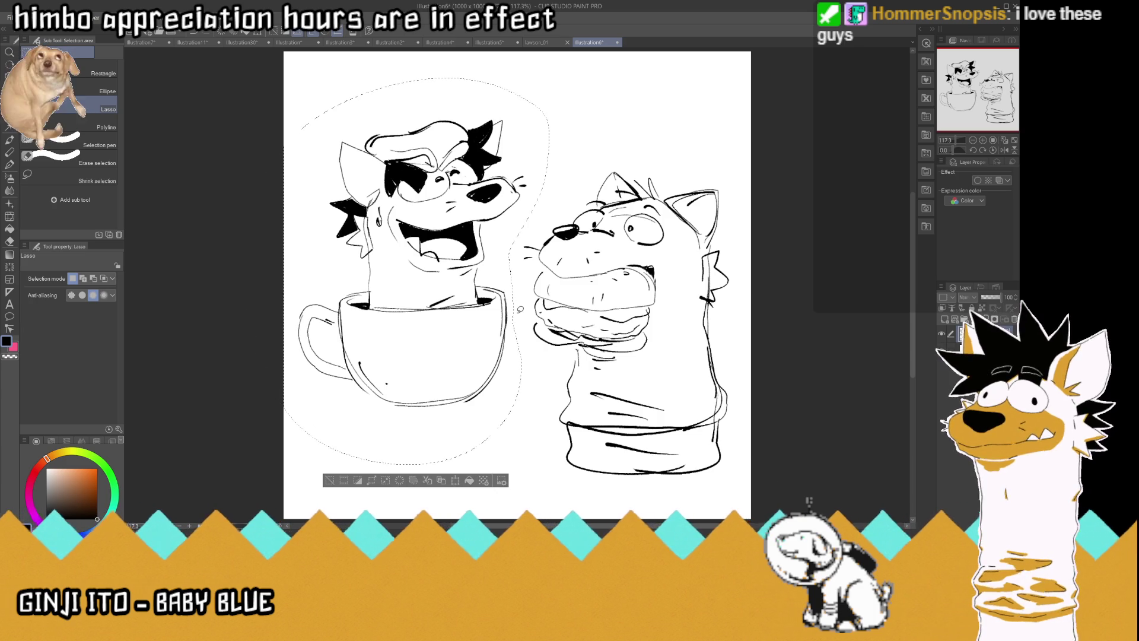
Drag the selected cup character lower on the canvas and deselect
key(k)
drag(432, 203, 429, 248)
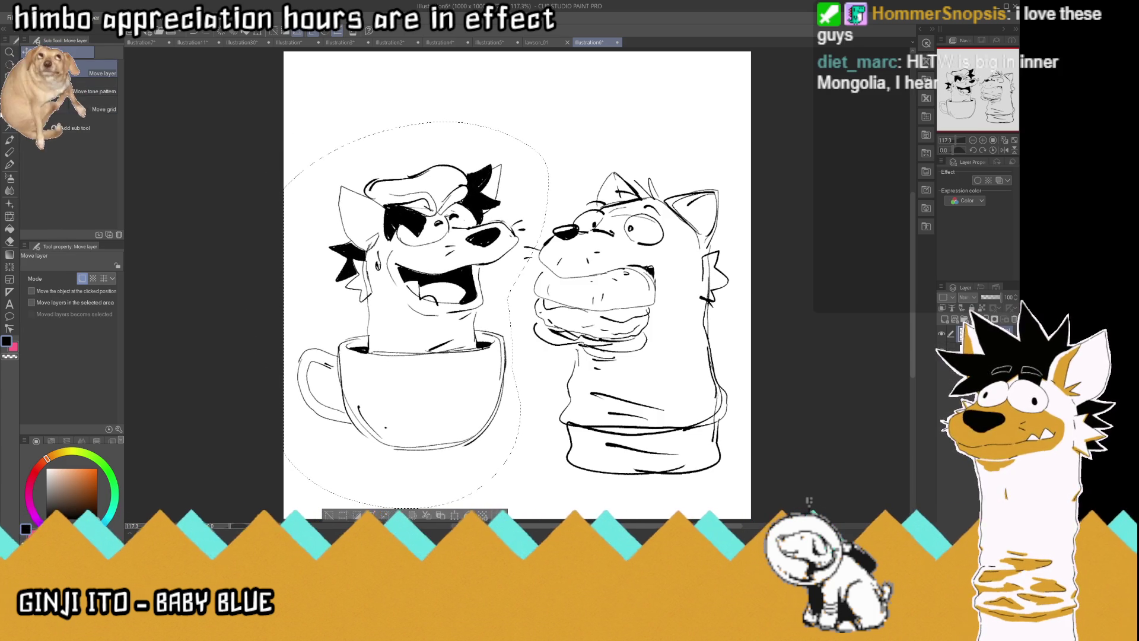
key(m)
key(ctrl+d)
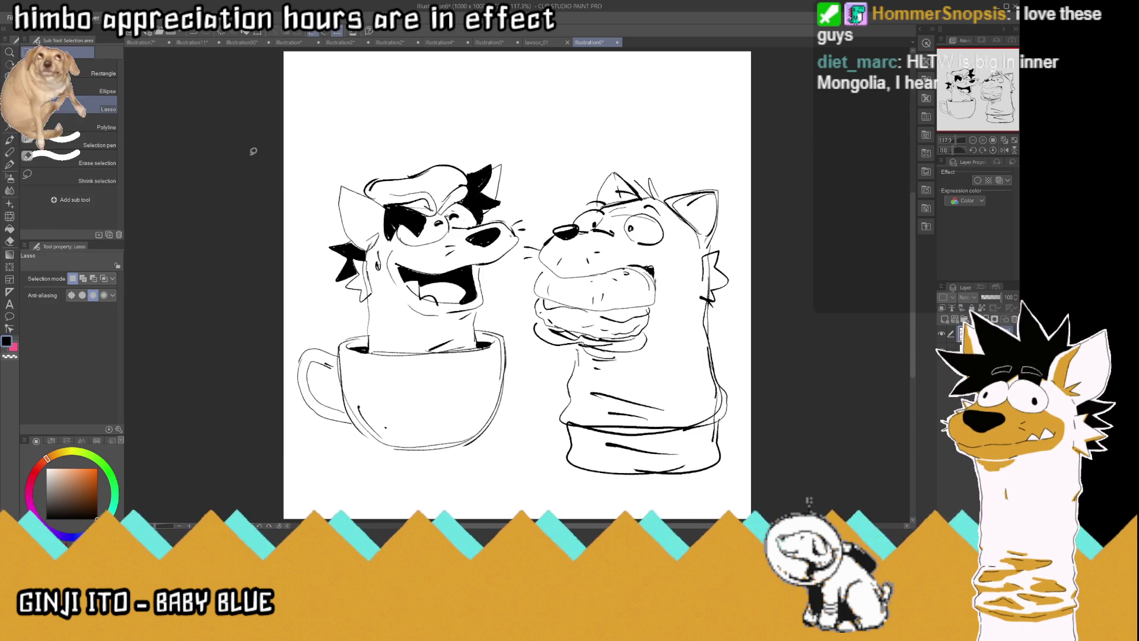
Delete the old marks between the two noses and redraw motion marks beside the left nose
drag(530, 208, 533, 212)
key(Delete)
key(ctrl+d)
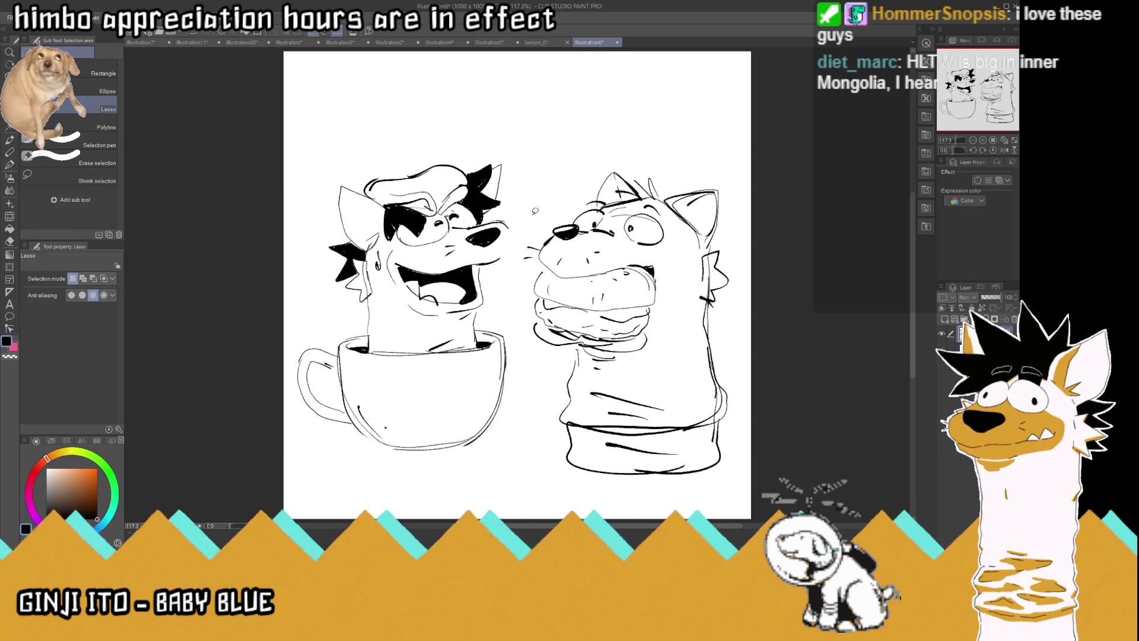
key(p)
mouse_move(485, 229)
mouse_down()
mouse_move(514, 236)
mouse_move(505, 256)
mouse_move(522, 237)
mouse_up()
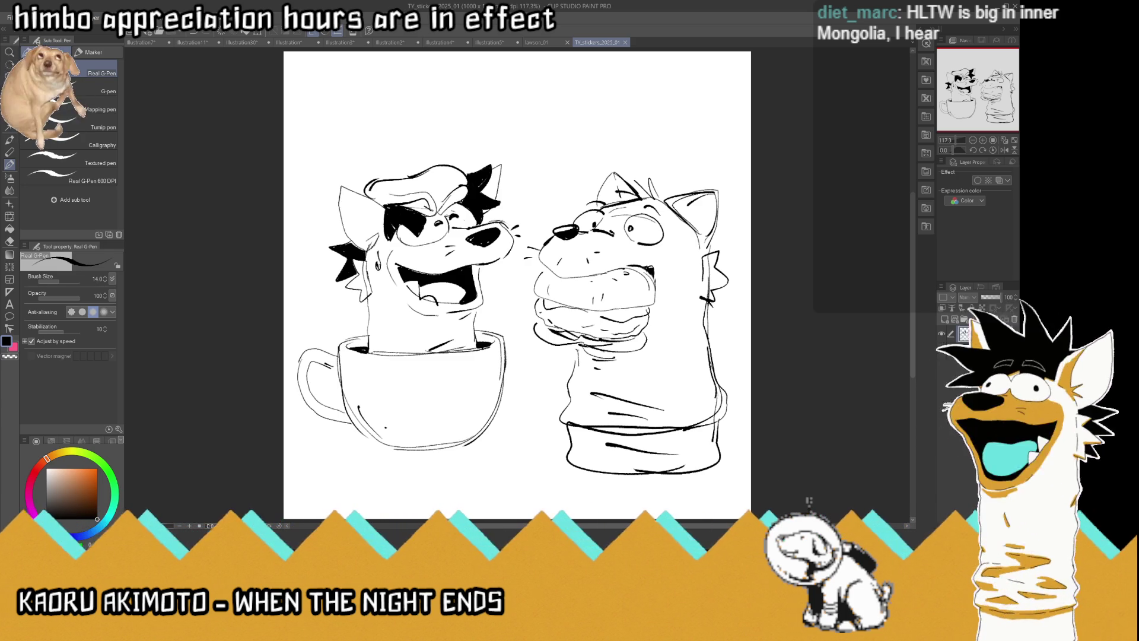
Shift the cat sketch up slightly, hide its layer, and save the file
key(k)
drag(590, 340, 593, 312)
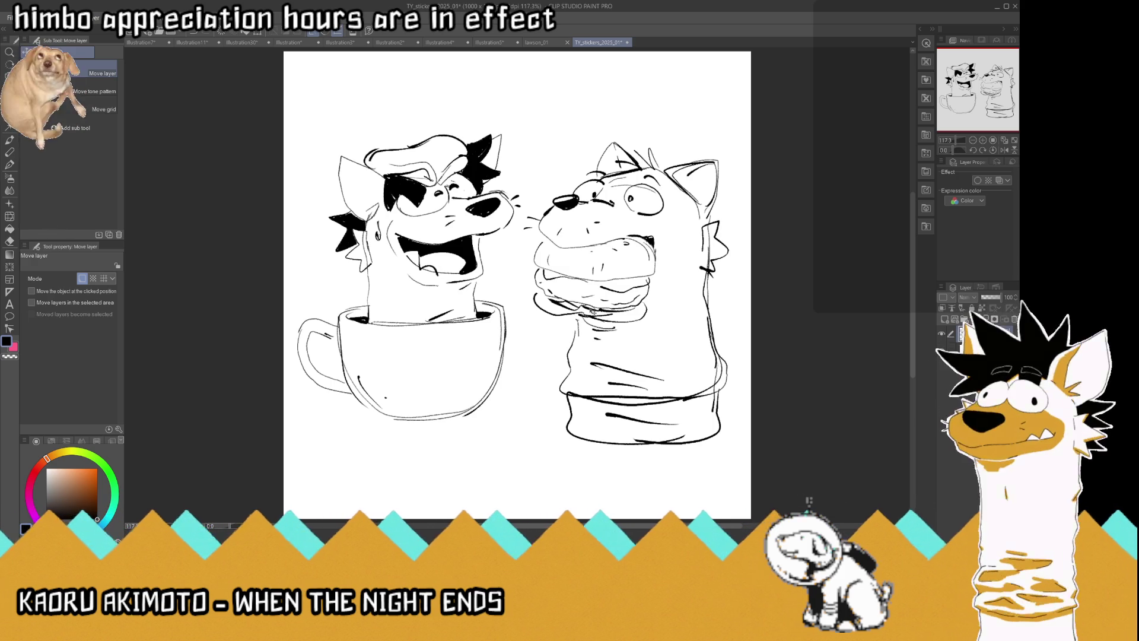
click(943, 335)
key(ctrl+s)
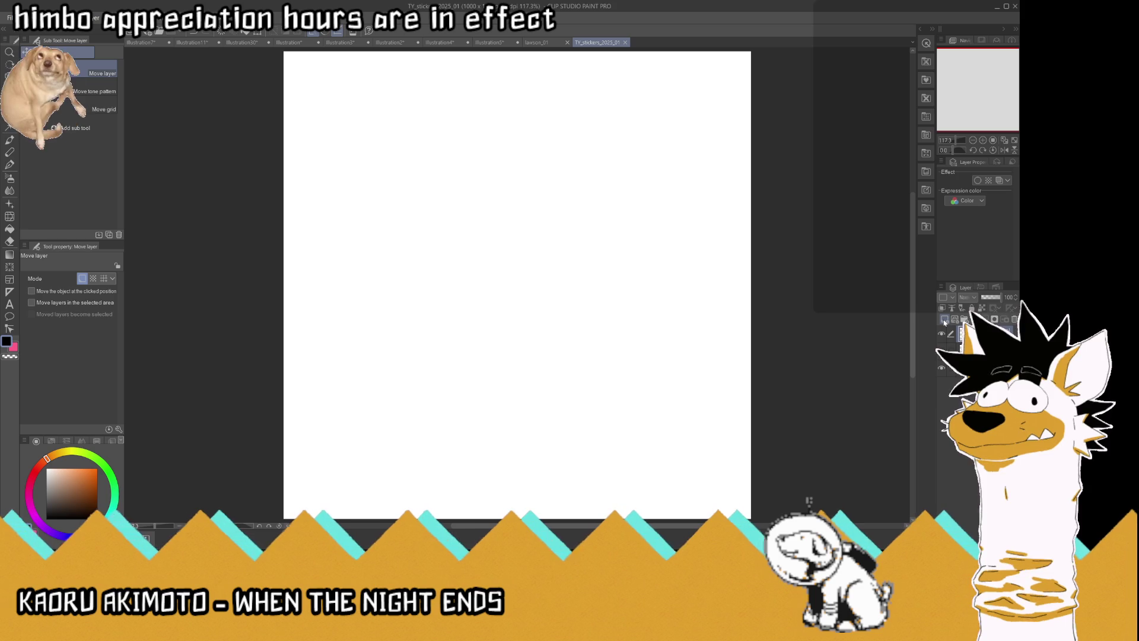
Sketch a rough stretched loaf-shaped body outline with the G-Pen, then delete it
click(12, 163)
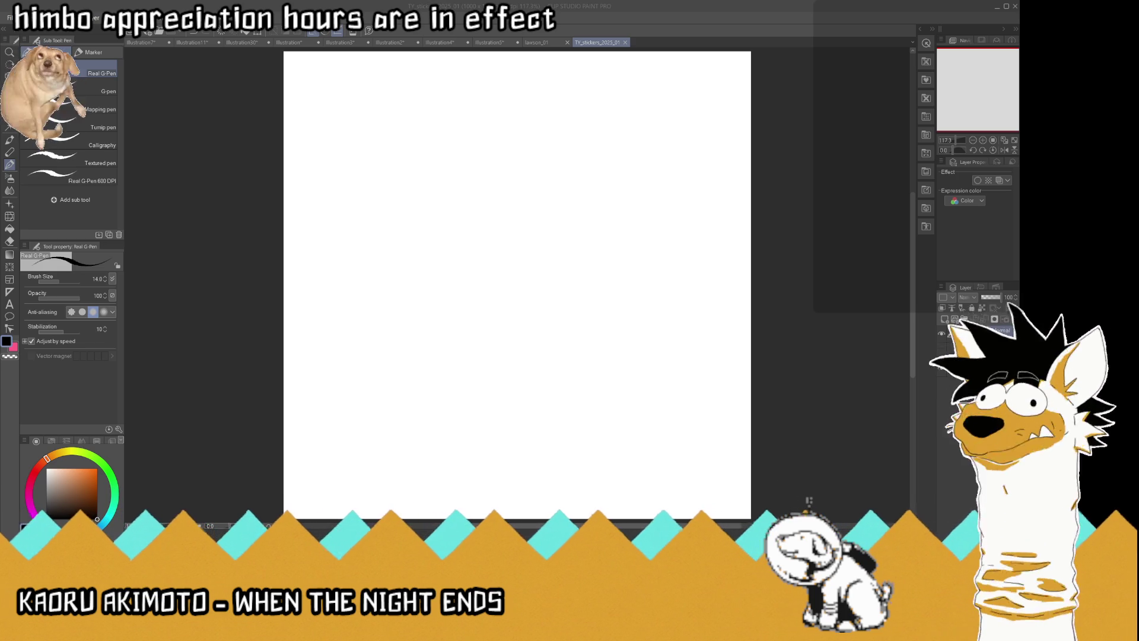
mouse_move(489, 414)
mouse_down()
mouse_move(504, 374)
mouse_move(568, 325)
mouse_move(666, 321)
mouse_move(663, 393)
mouse_move(555, 441)
mouse_move(463, 427)
mouse_up()
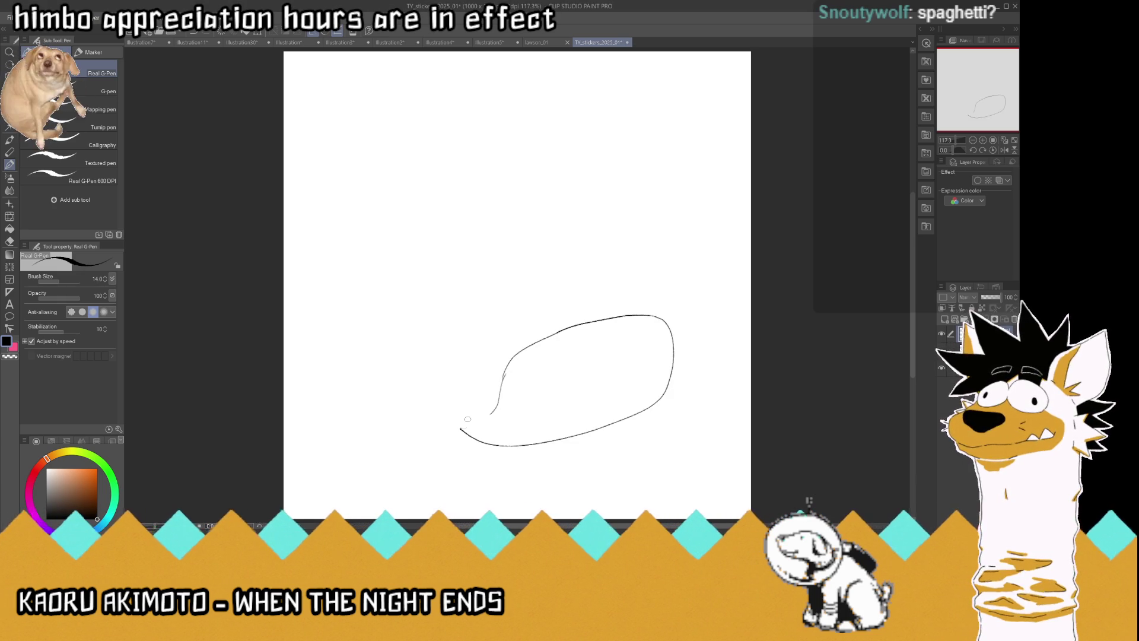
drag(614, 277, 472, 309)
mouse_move(609, 278)
mouse_down()
mouse_move(652, 263)
mouse_move(676, 323)
mouse_up()
mouse_move(656, 273)
mouse_down()
mouse_move(682, 273)
mouse_move(690, 371)
mouse_move(685, 317)
mouse_move(653, 287)
mouse_move(640, 302)
mouse_up()
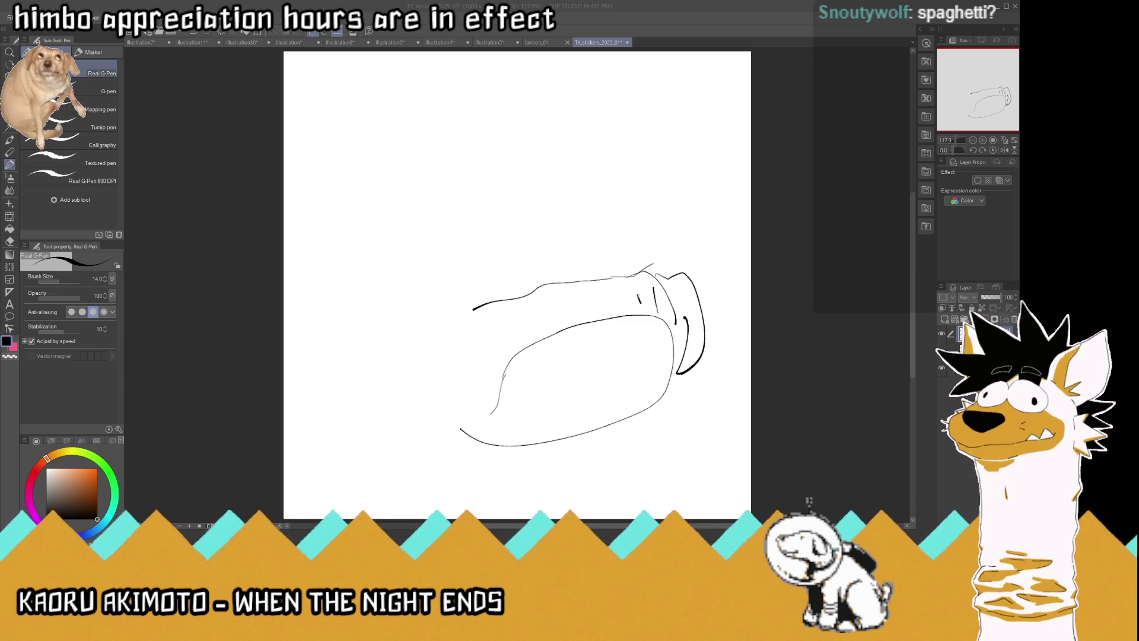
key(Delete)
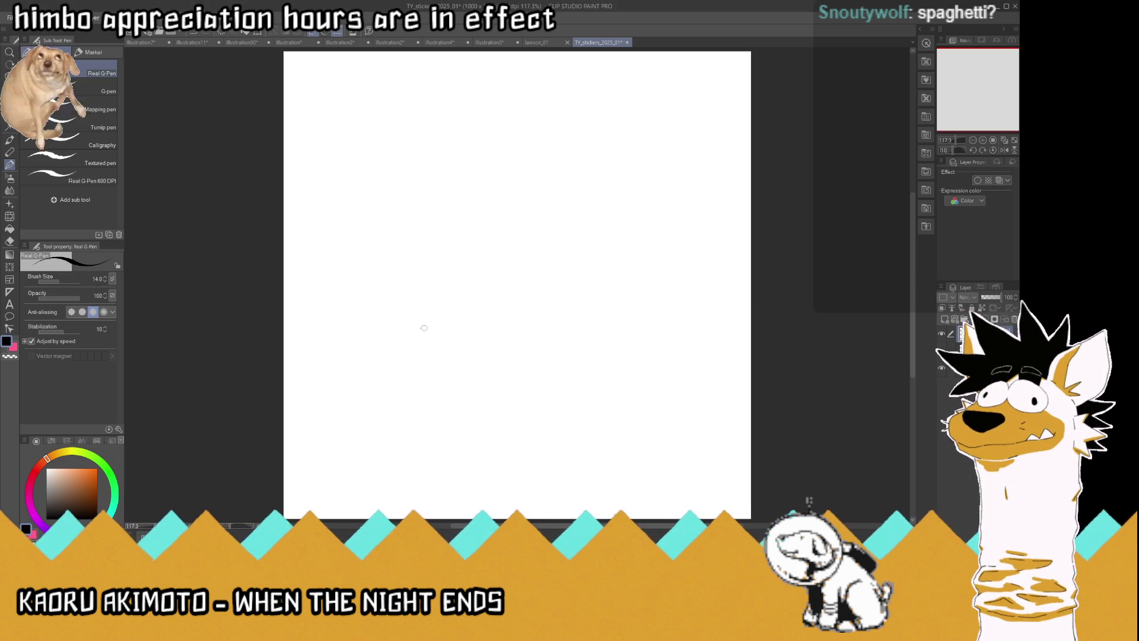
Draw a new rounded body outline and nudge it up and left with Move layer
mouse_move(364, 367)
mouse_down()
mouse_move(377, 314)
mouse_move(420, 307)
mouse_move(485, 342)
mouse_move(474, 336)
mouse_move(564, 346)
mouse_move(601, 386)
mouse_move(605, 424)
mouse_move(589, 456)
mouse_up()
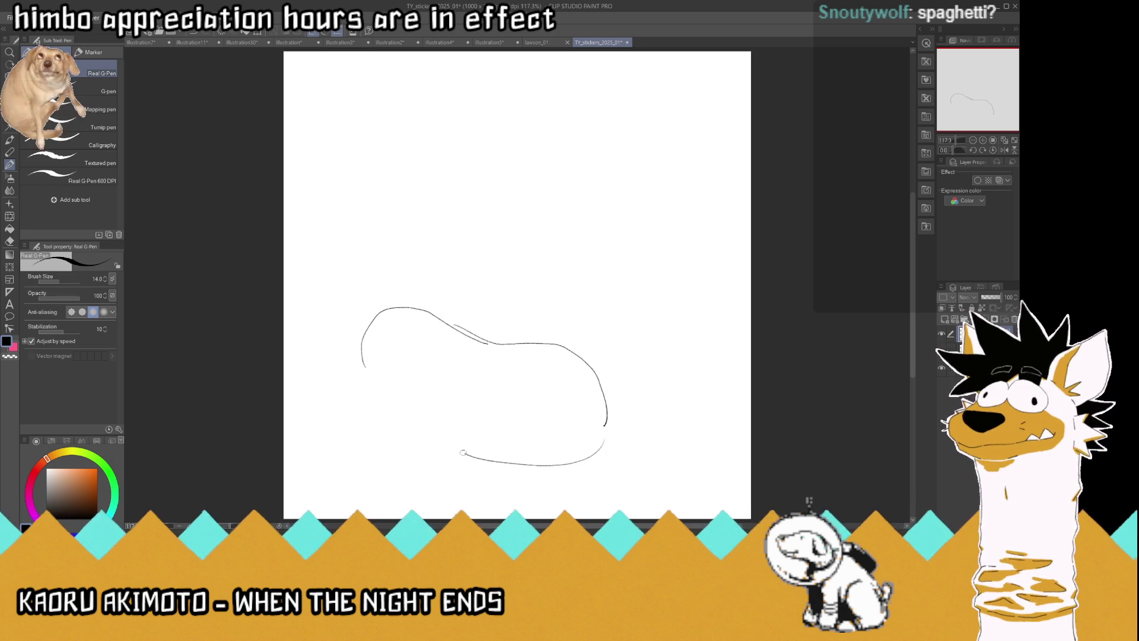
drag(468, 455, 384, 395)
key(k)
mouse_move(477, 351)
mouse_down()
mouse_move(428, 338)
mouse_move(445, 336)
mouse_up()
Draw an ear rising from the body's top, the head outline, and sketchy fur strokes
click(12, 167)
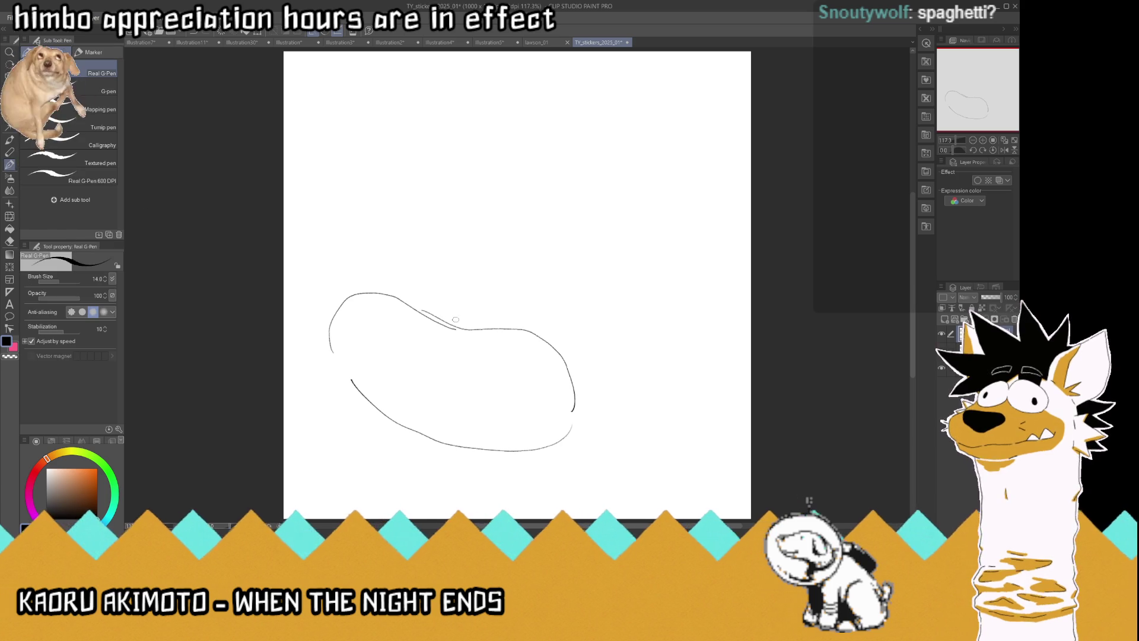
mouse_move(365, 290)
mouse_down()
mouse_move(377, 259)
mouse_move(418, 244)
mouse_move(443, 264)
mouse_move(415, 272)
mouse_move(424, 305)
mouse_up()
mouse_move(439, 263)
mouse_down()
mouse_move(475, 261)
mouse_move(557, 292)
mouse_up()
mouse_move(414, 246)
mouse_down()
mouse_move(394, 240)
mouse_move(408, 241)
mouse_up()
mouse_move(414, 244)
mouse_down()
mouse_move(383, 231)
mouse_move(357, 245)
mouse_move(344, 286)
mouse_move(359, 264)
mouse_up()
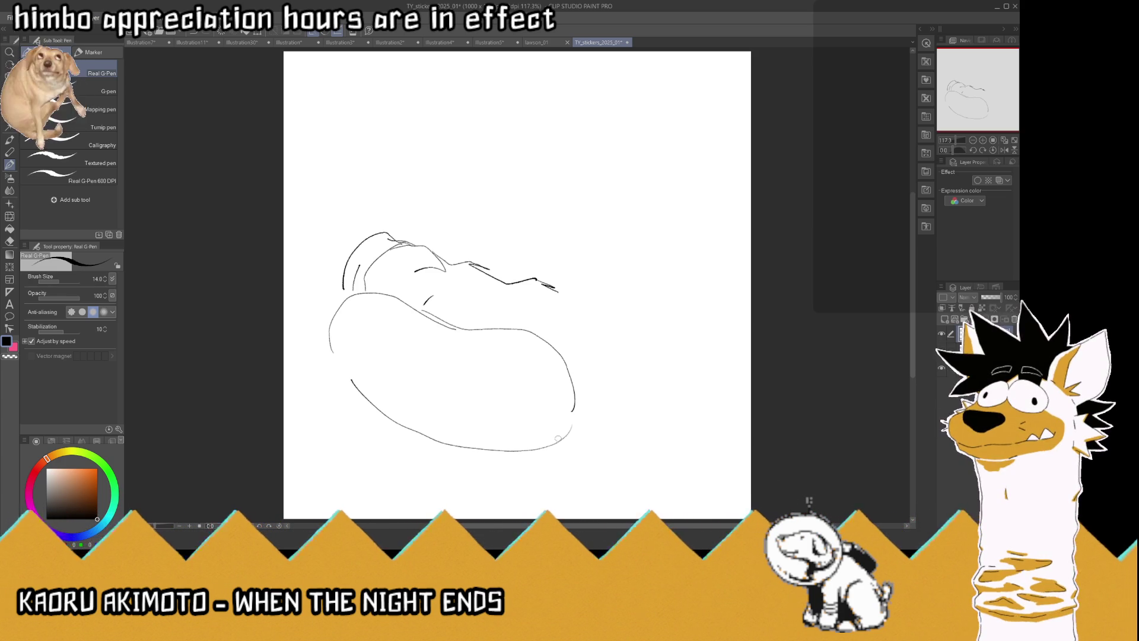
Extend the head down to the snout and draw the eye, black nose and mouth, dropping the lower lip
drag(575, 436, 631, 395)
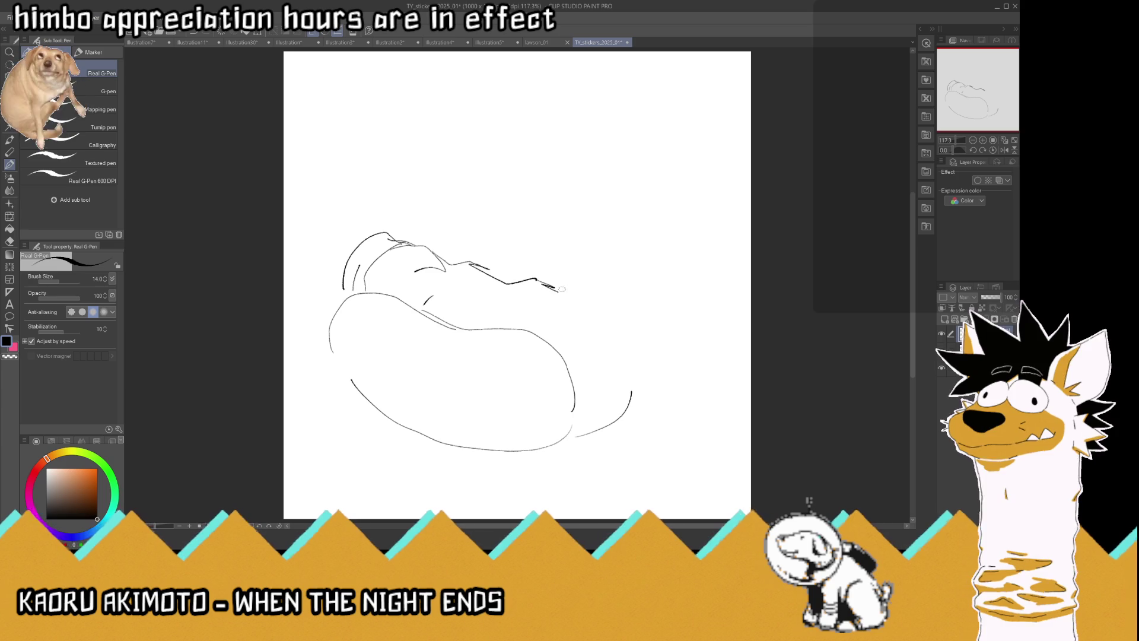
mouse_move(545, 284)
mouse_down()
mouse_move(590, 281)
mouse_move(681, 351)
mouse_move(632, 388)
mouse_move(586, 393)
mouse_up()
mouse_move(601, 331)
mouse_down()
mouse_move(562, 339)
mouse_move(600, 309)
mouse_move(636, 312)
mouse_move(614, 334)
mouse_move(599, 308)
mouse_up()
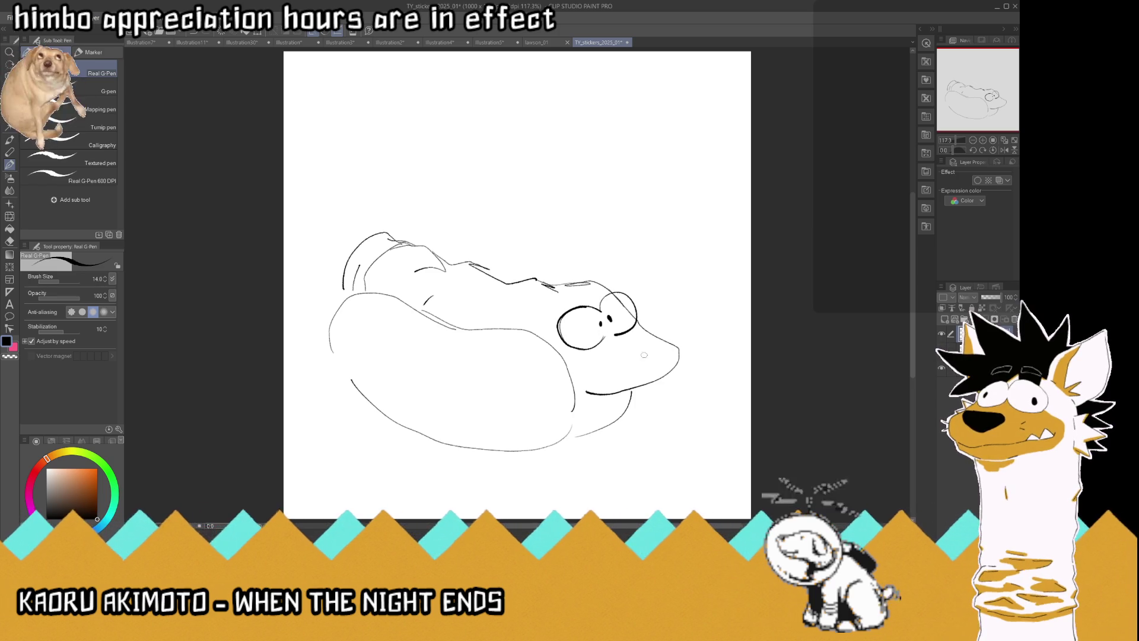
mouse_move(665, 358)
mouse_down()
mouse_move(631, 373)
mouse_move(680, 342)
mouse_move(681, 353)
mouse_move(596, 379)
mouse_up()
mouse_move(675, 371)
mouse_down()
mouse_move(600, 395)
mouse_move(631, 390)
mouse_move(601, 407)
mouse_up()
key(ctrl+z)
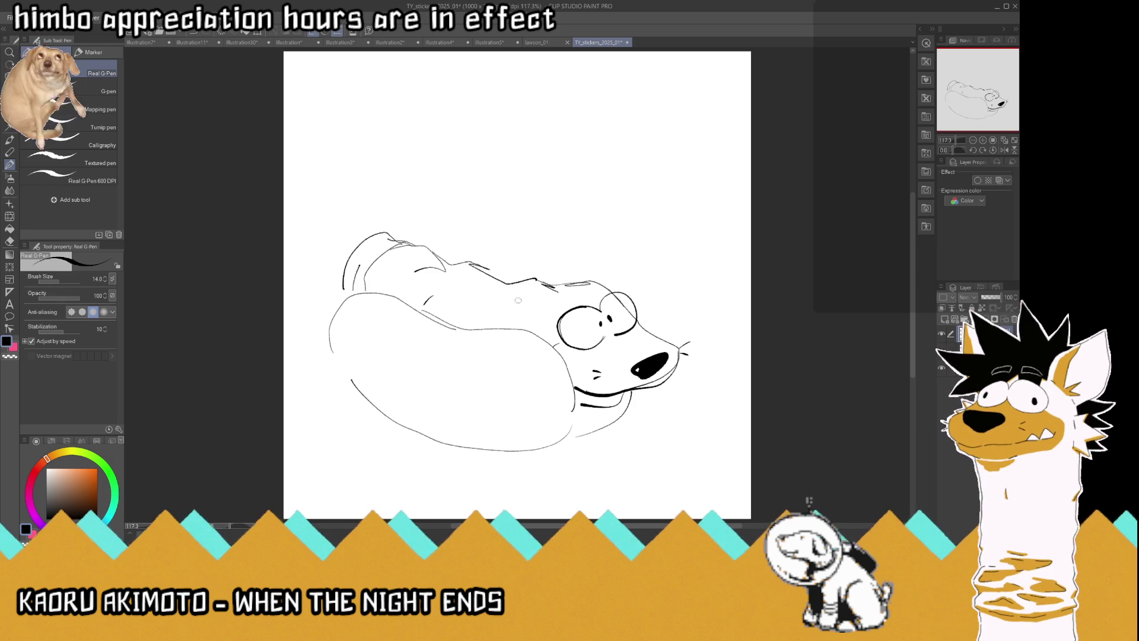
Draw two pointed ears and the spiky hair tuft outline, and start filling the tuft black
drag(545, 309, 525, 325)
mouse_move(512, 265)
mouse_down()
mouse_move(508, 317)
mouse_move(545, 300)
mouse_up()
mouse_move(604, 269)
mouse_down()
mouse_move(643, 242)
mouse_move(632, 287)
mouse_up()
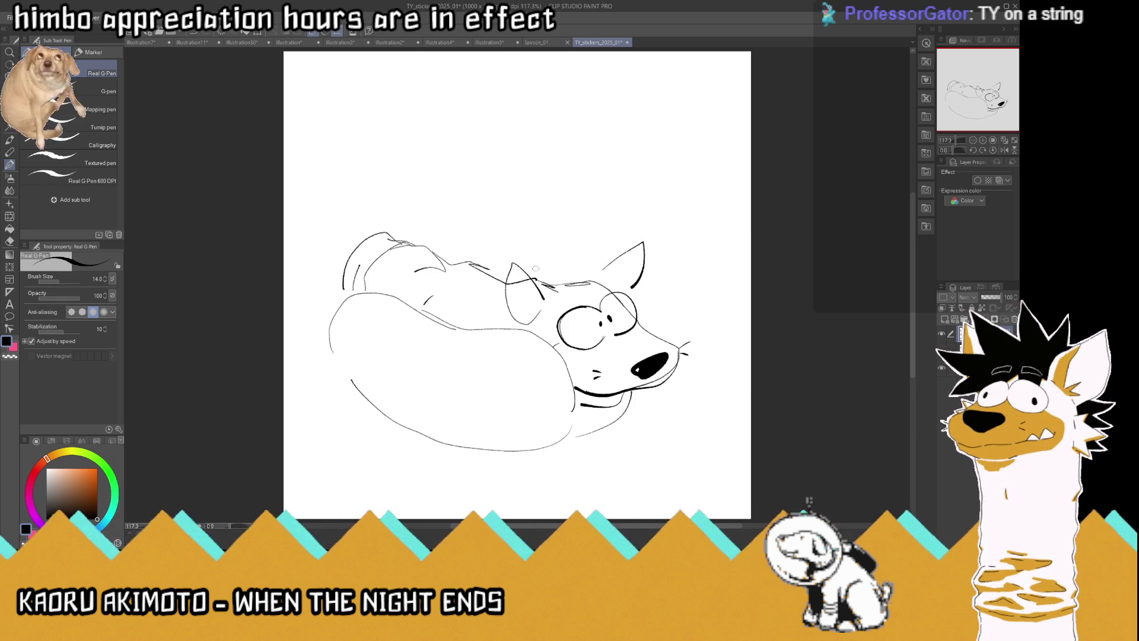
mouse_move(536, 270)
mouse_down()
mouse_move(602, 216)
mouse_move(646, 255)
mouse_move(627, 286)
mouse_move(659, 306)
mouse_up()
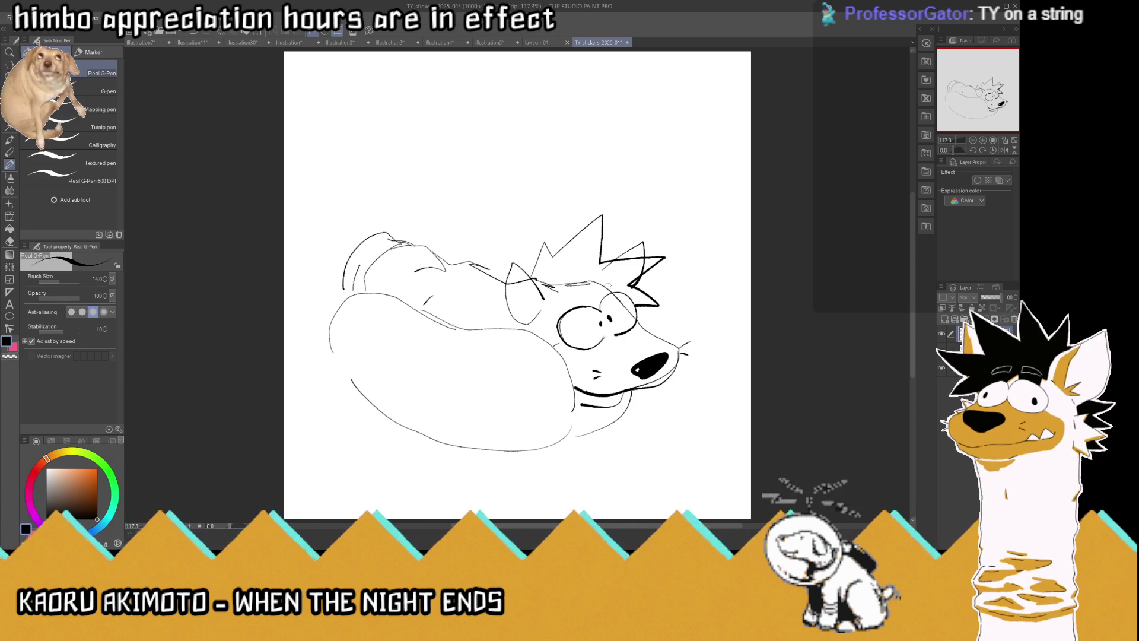
mouse_move(554, 316)
mouse_down()
mouse_move(531, 267)
mouse_move(556, 270)
mouse_move(557, 309)
mouse_move(534, 276)
mouse_move(545, 249)
mouse_move(543, 303)
mouse_move(558, 264)
mouse_up()
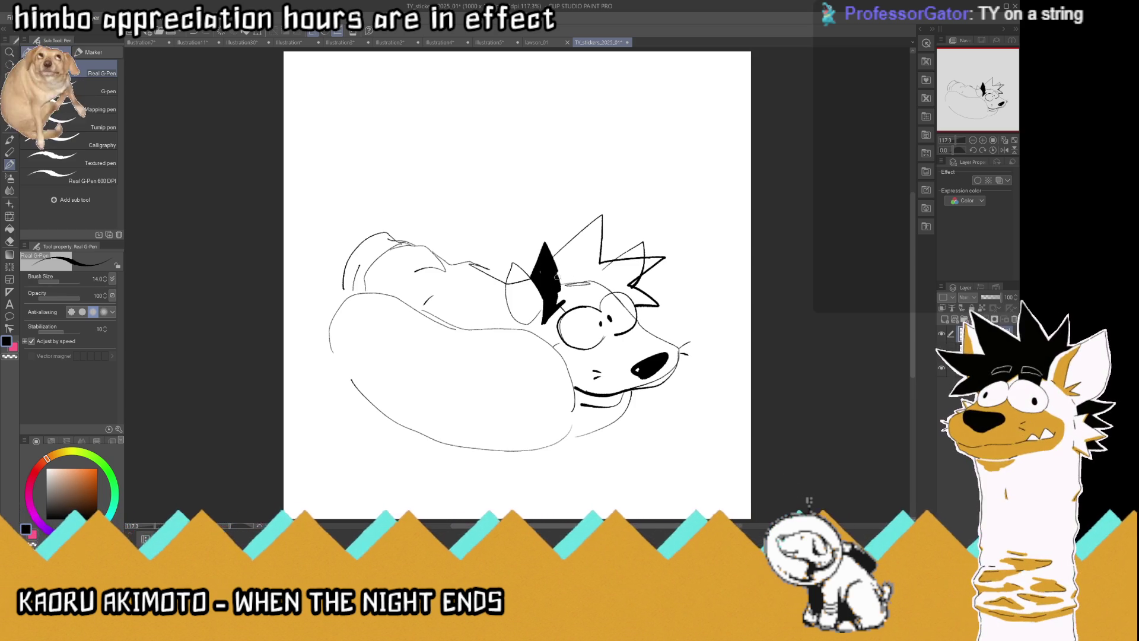
Fill the tuft black, touch up the eye outline in white, then paint out the stray back lines
mouse_move(551, 264)
mouse_down()
mouse_move(600, 218)
mouse_move(596, 274)
mouse_move(560, 288)
mouse_move(600, 219)
mouse_move(596, 272)
mouse_move(561, 252)
mouse_move(584, 234)
mouse_move(595, 249)
mouse_move(592, 265)
mouse_move(579, 264)
mouse_move(655, 259)
mouse_move(598, 276)
mouse_move(653, 260)
mouse_move(608, 274)
mouse_move(620, 285)
mouse_move(652, 261)
mouse_move(632, 290)
mouse_move(653, 302)
mouse_move(636, 306)
mouse_move(620, 285)
mouse_move(636, 278)
mouse_move(598, 301)
mouse_move(564, 304)
mouse_move(573, 286)
mouse_move(590, 302)
mouse_move(605, 286)
mouse_move(581, 283)
mouse_move(599, 276)
mouse_move(600, 290)
mouse_move(584, 256)
mouse_move(566, 283)
mouse_move(584, 298)
mouse_move(619, 274)
mouse_move(631, 315)
mouse_up()
mouse_move(562, 335)
mouse_down()
mouse_move(577, 309)
mouse_move(599, 315)
mouse_move(557, 331)
mouse_move(572, 336)
mouse_move(567, 316)
mouse_move(635, 303)
mouse_up()
key(x)
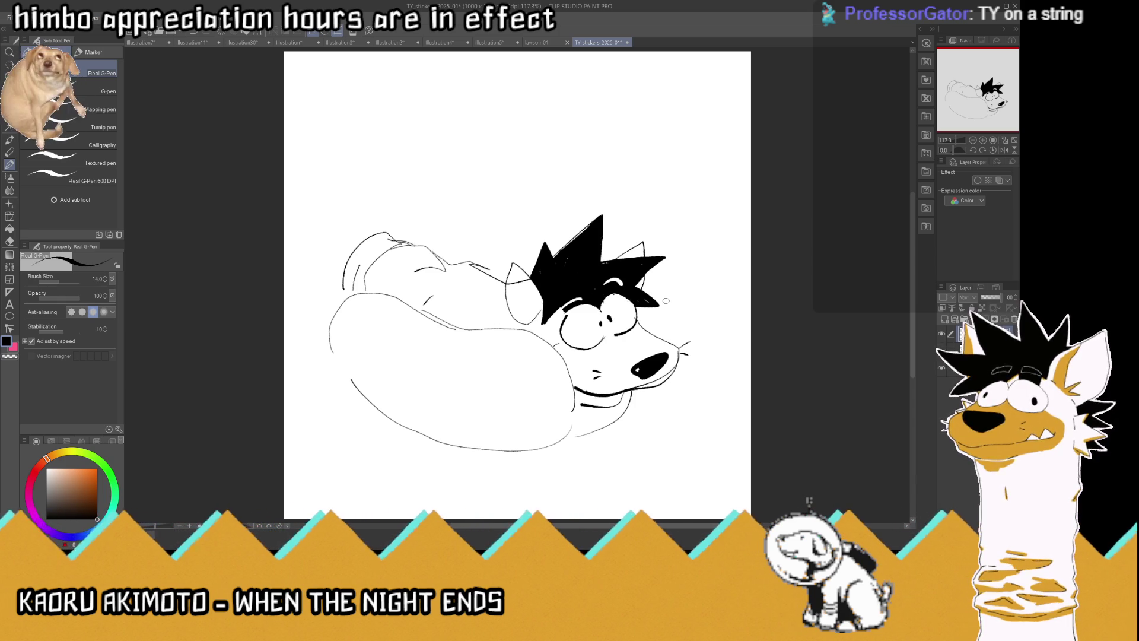
mouse_move(419, 269)
mouse_down()
mouse_move(450, 262)
mouse_move(509, 297)
mouse_move(517, 280)
mouse_move(501, 270)
mouse_move(476, 299)
mouse_up()
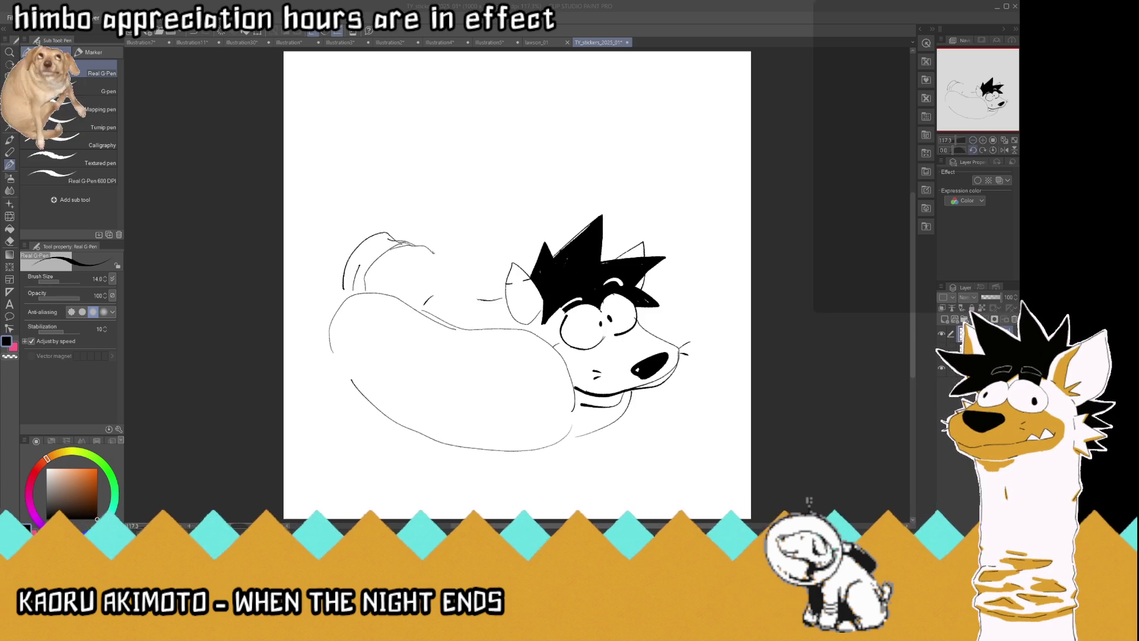
Flip the canvas view horizontally and draw two topping chunks along the body's back
click(1004, 150)
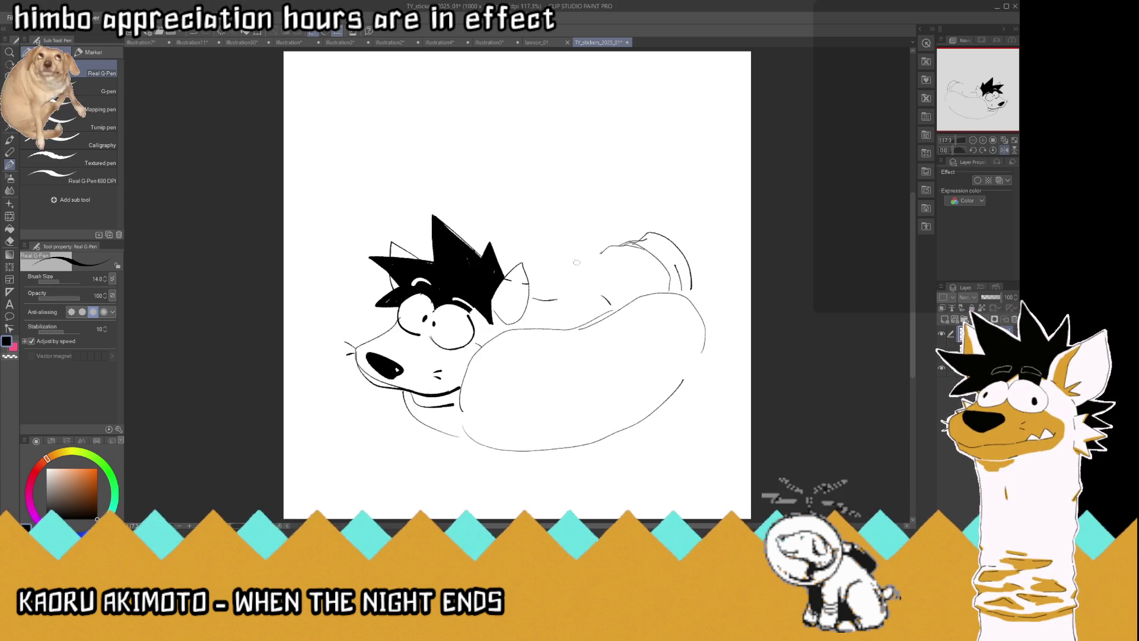
mouse_move(587, 315)
mouse_down()
mouse_move(562, 320)
mouse_move(586, 315)
mouse_move(630, 273)
mouse_move(644, 296)
mouse_move(624, 300)
mouse_up()
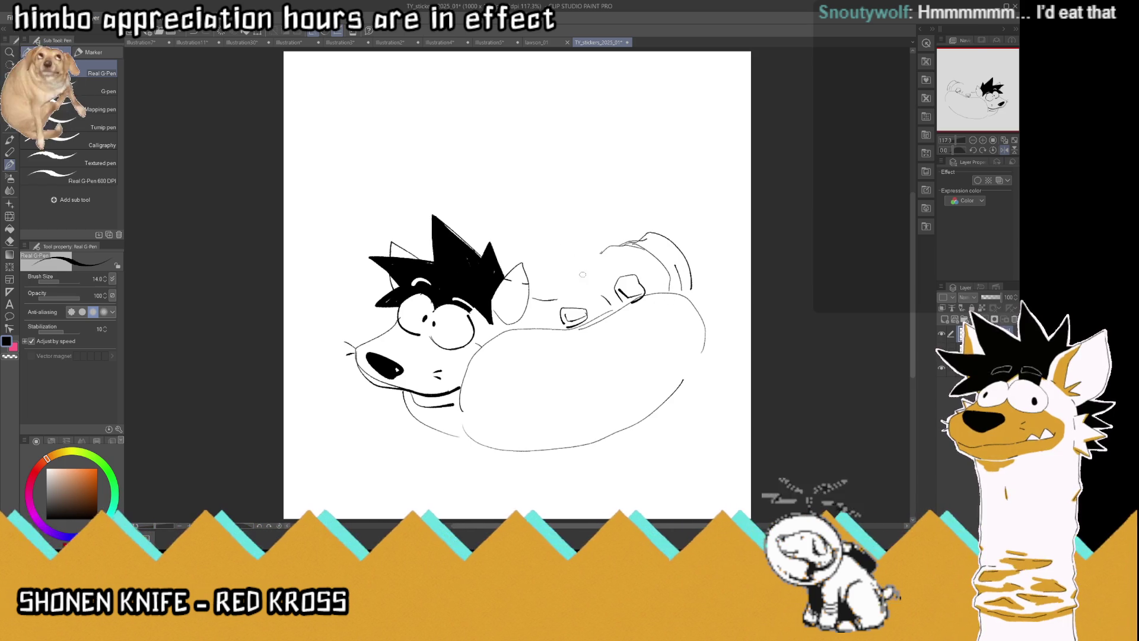
mouse_move(609, 289)
mouse_down()
mouse_move(579, 294)
mouse_move(563, 281)
mouse_move(568, 264)
mouse_move(544, 279)
mouse_move(559, 297)
mouse_move(540, 295)
mouse_move(593, 286)
mouse_move(611, 249)
mouse_move(609, 286)
mouse_move(634, 252)
mouse_move(666, 267)
mouse_move(659, 280)
mouse_move(629, 258)
mouse_up()
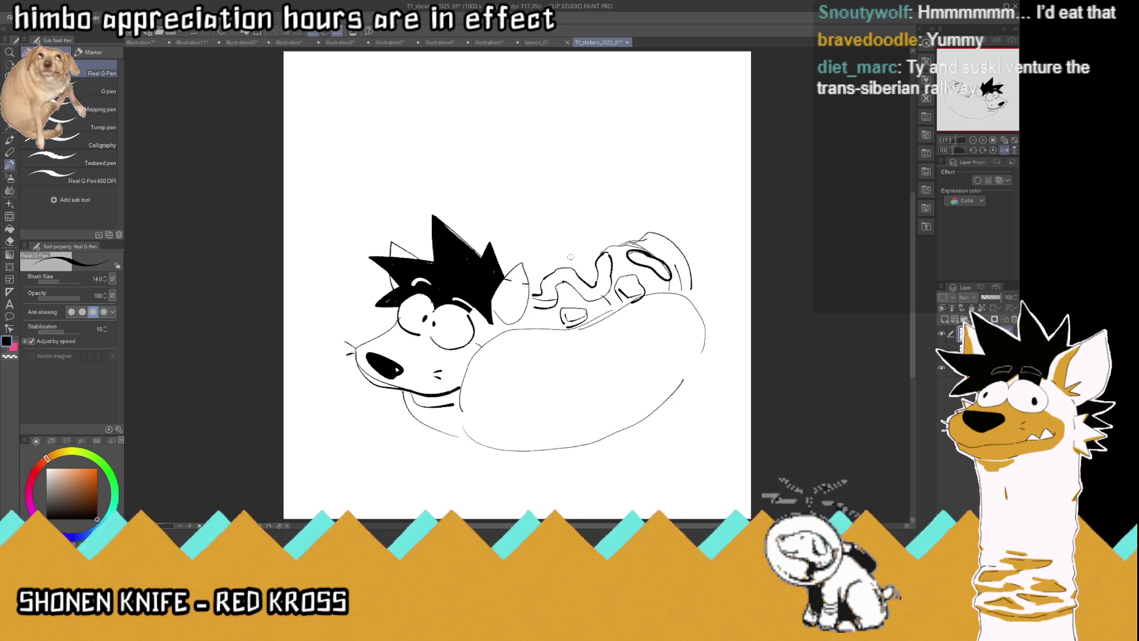
Add topping squiggles and details, then boldly ink the bun's top, upper curve and right edge
mouse_move(598, 254)
mouse_down()
mouse_move(571, 250)
mouse_move(589, 270)
mouse_move(559, 264)
mouse_move(540, 277)
mouse_move(525, 265)
mouse_move(530, 291)
mouse_up()
mouse_move(633, 261)
mouse_down()
mouse_move(623, 269)
mouse_move(622, 228)
mouse_move(645, 250)
mouse_move(617, 257)
mouse_up()
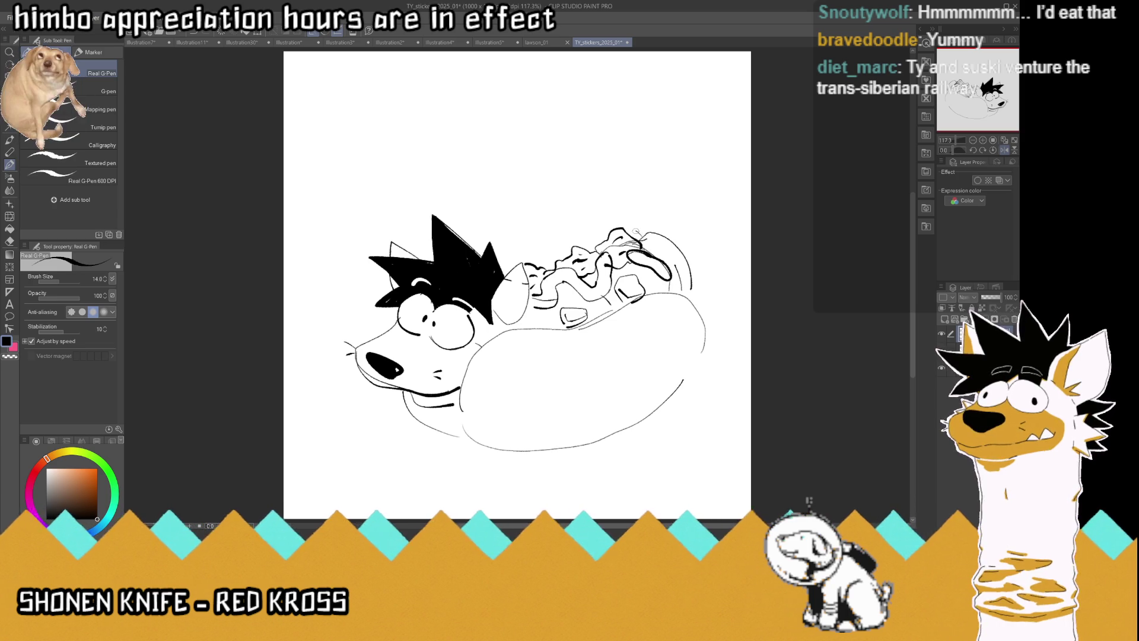
mouse_move(647, 296)
mouse_down()
mouse_move(703, 340)
mouse_move(643, 412)
mouse_up()
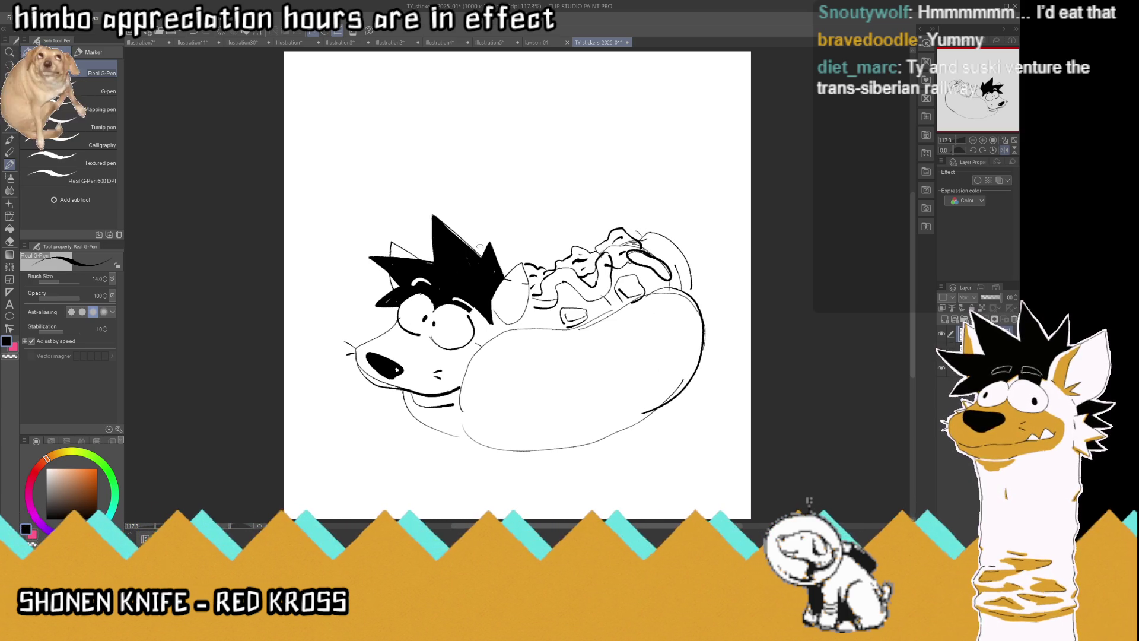
mouse_move(640, 234)
mouse_down()
mouse_move(592, 231)
mouse_move(502, 259)
mouse_up()
mouse_move(703, 324)
mouse_down()
mouse_move(701, 305)
mouse_move(647, 284)
mouse_move(583, 321)
mouse_move(519, 324)
mouse_move(470, 369)
mouse_up()
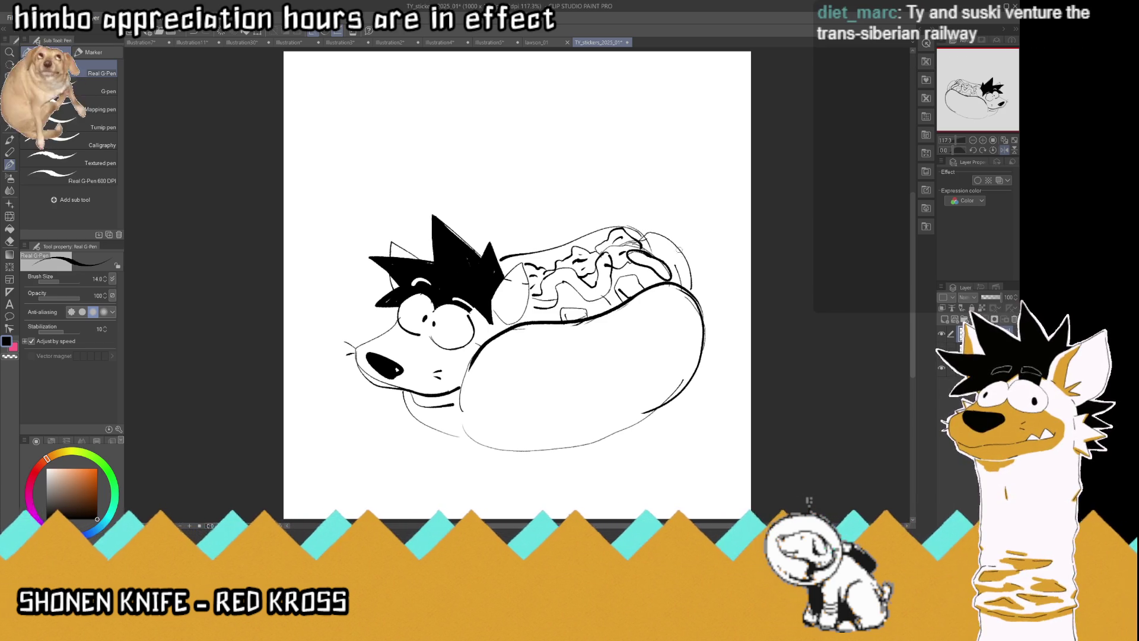
drag(676, 243, 698, 291)
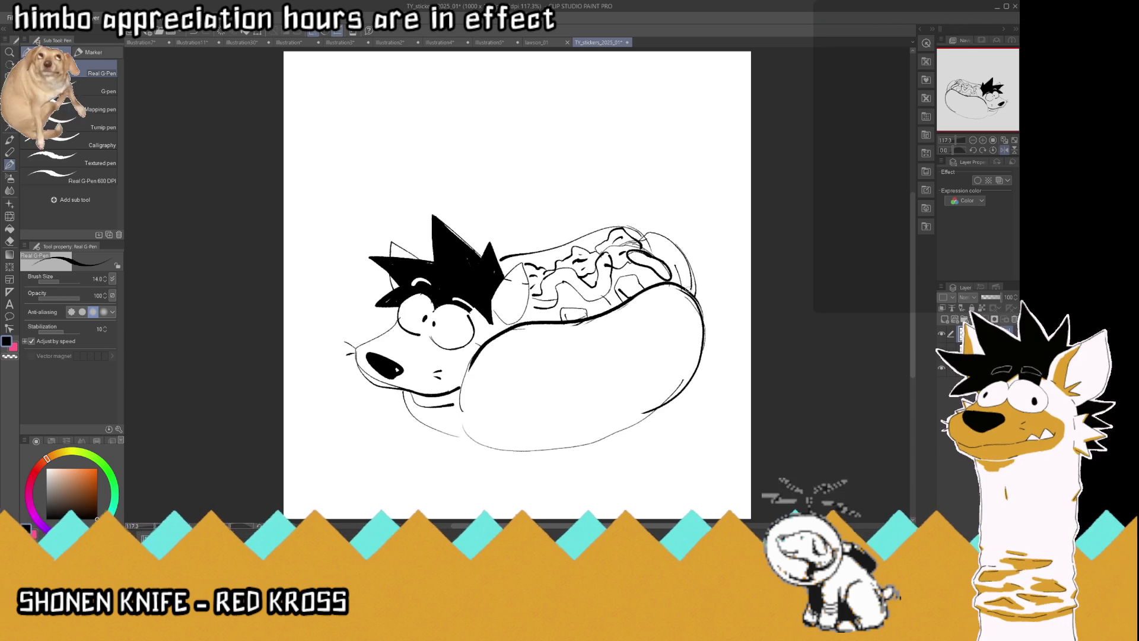
Move the hot-dog drawing down and left, unflip the view, then clear the layer with Delete
key(k)
drag(646, 367, 629, 413)
click(1003, 144)
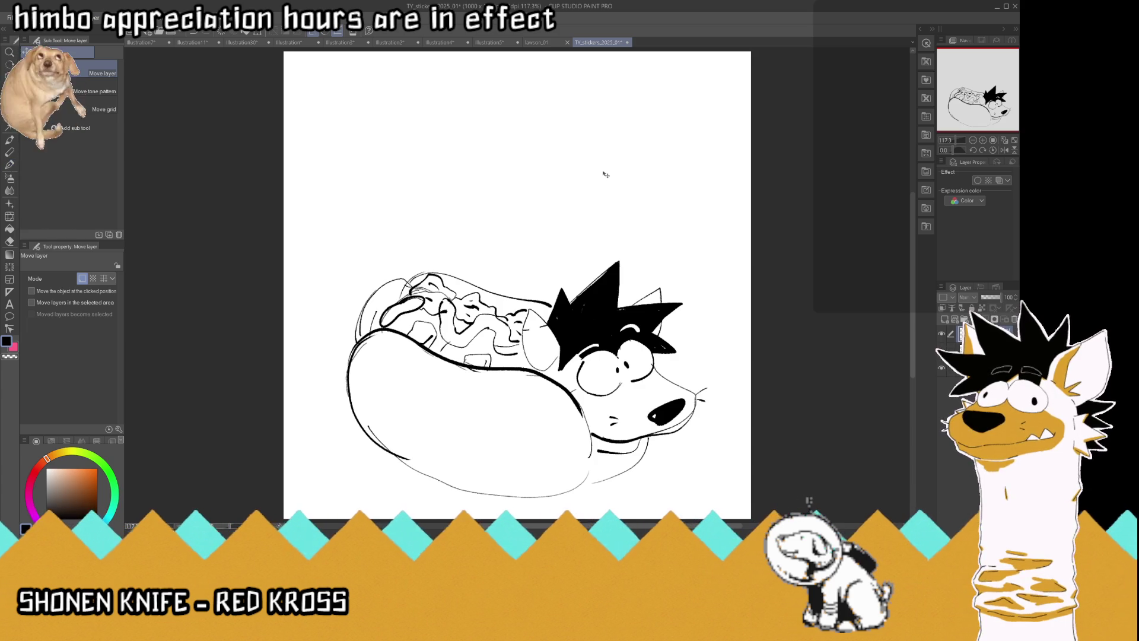
click(10, 165)
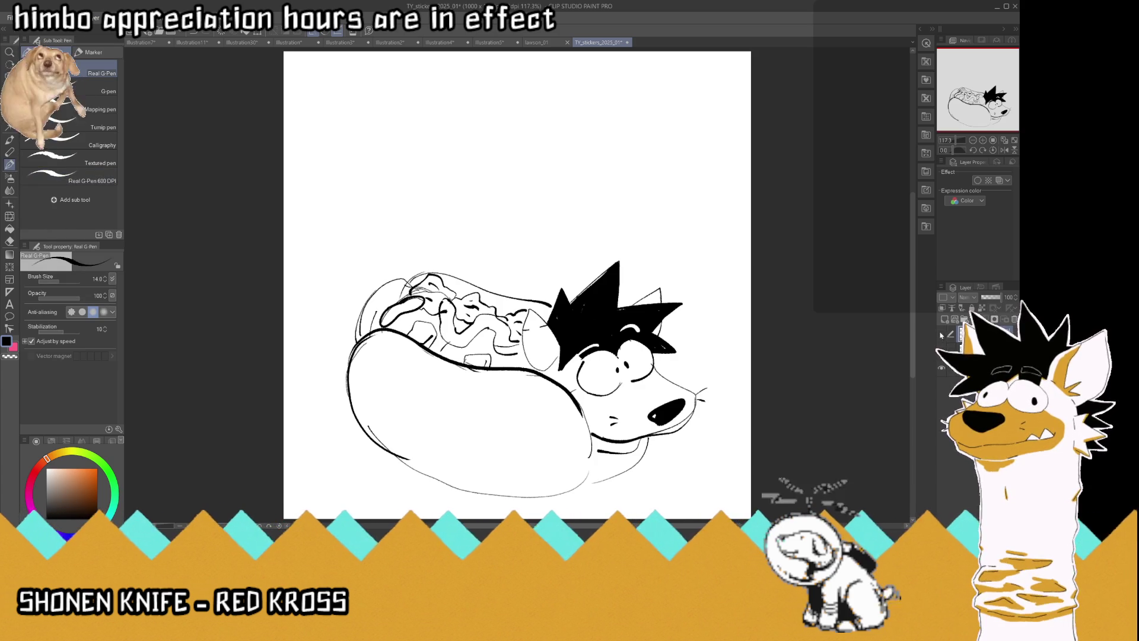
key(Delete)
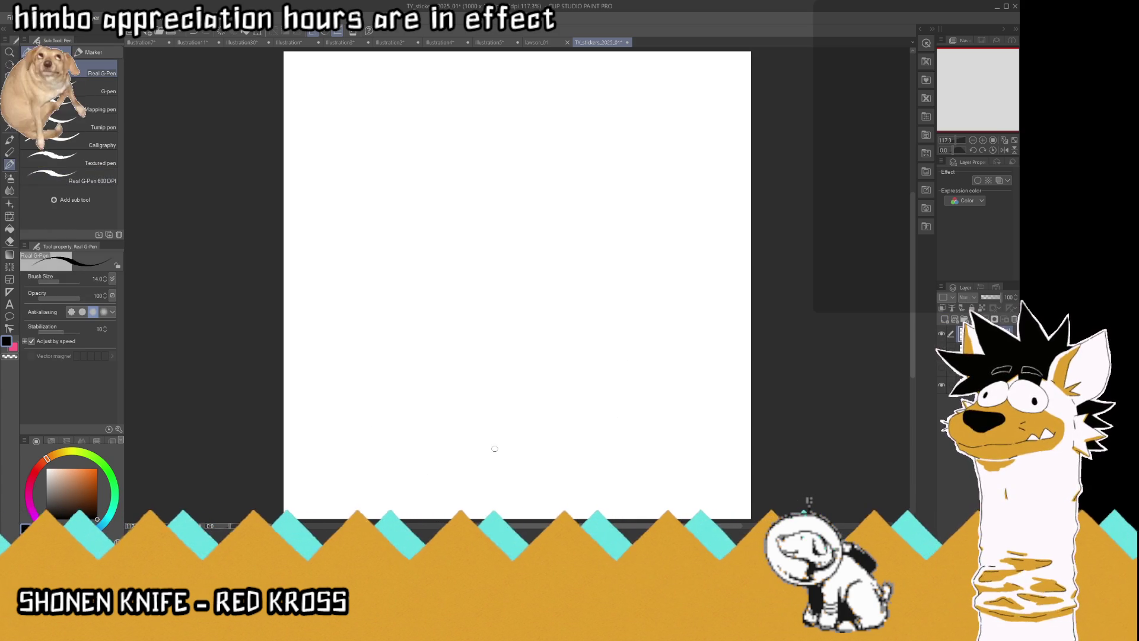
Start a fresh sketch with a small oval and arcs, and thicken the jaw line
mouse_move(417, 222)
mouse_down()
mouse_move(412, 250)
mouse_move(469, 222)
mouse_up()
mouse_move(397, 221)
mouse_down()
mouse_move(466, 202)
mouse_move(512, 216)
mouse_move(511, 254)
mouse_move(508, 210)
mouse_move(471, 238)
mouse_move(505, 240)
mouse_move(525, 213)
mouse_move(513, 253)
mouse_move(412, 267)
mouse_move(416, 282)
mouse_move(454, 311)
mouse_move(445, 308)
mouse_move(489, 302)
mouse_move(504, 324)
mouse_move(505, 301)
mouse_move(564, 257)
mouse_move(581, 310)
mouse_move(561, 325)
mouse_up()
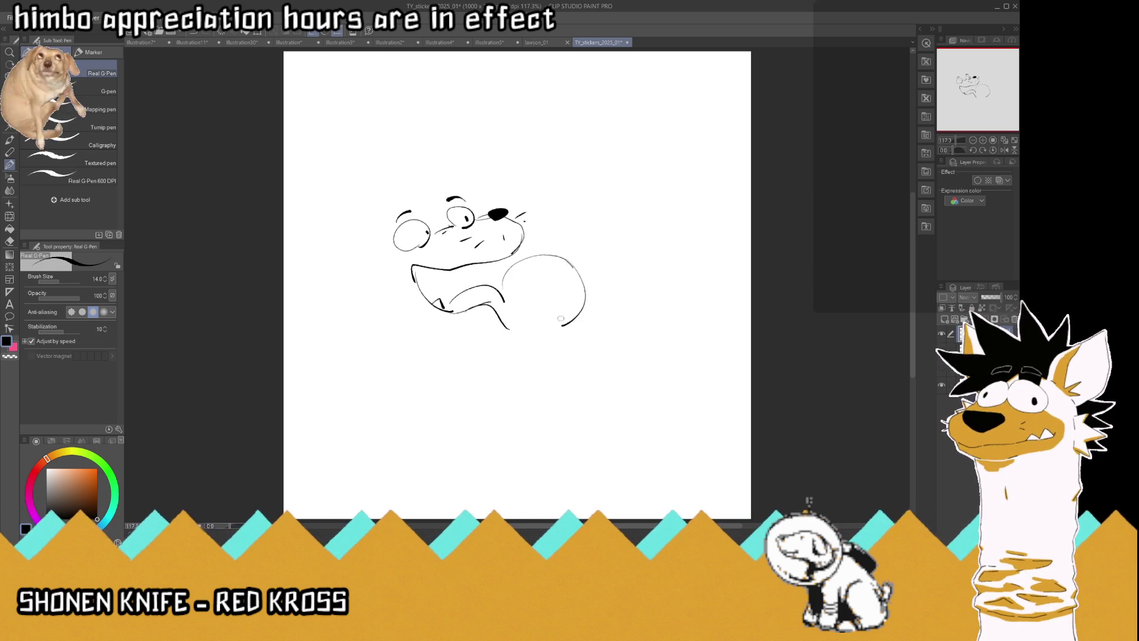
drag(498, 279, 446, 305)
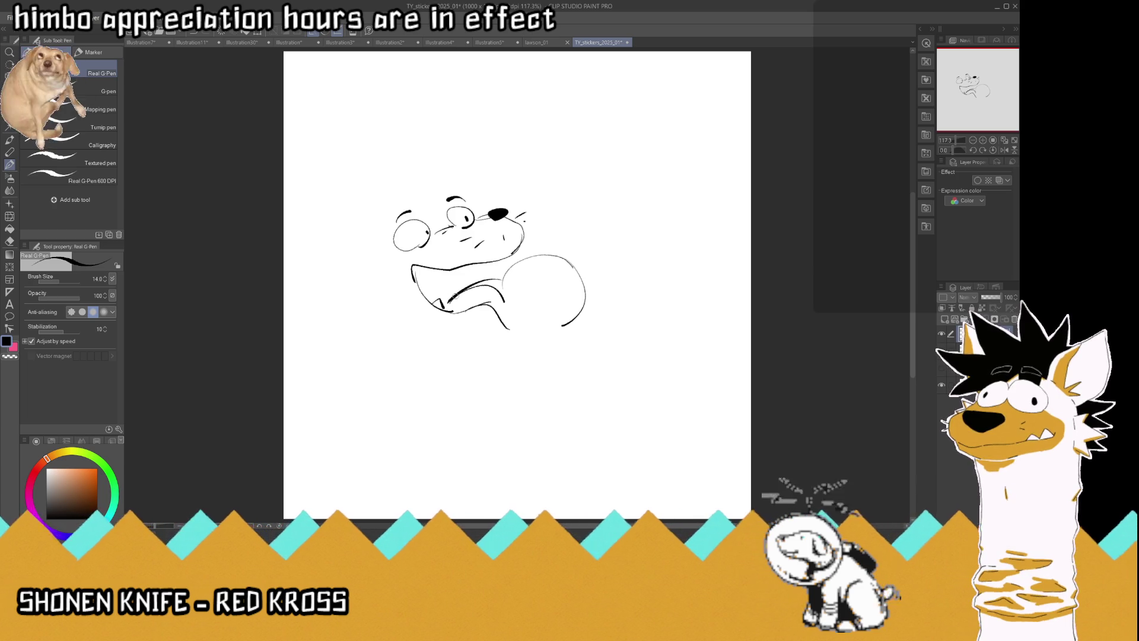
drag(479, 269, 482, 280)
Fill the mouth dark with a black tooth, and boldly re-ink the round scoop's top
drag(415, 270, 439, 301)
drag(481, 264, 478, 326)
mouse_move(480, 265)
mouse_down()
mouse_move(482, 279)
mouse_move(496, 280)
mouse_move(497, 263)
mouse_move(495, 276)
mouse_move(419, 268)
mouse_up()
drag(430, 274, 444, 302)
mouse_move(430, 286)
mouse_down()
mouse_move(445, 301)
mouse_move(439, 278)
mouse_move(481, 268)
mouse_move(524, 330)
mouse_move(541, 315)
mouse_move(525, 335)
mouse_up()
mouse_move(501, 284)
mouse_down()
mouse_move(545, 255)
mouse_move(574, 269)
mouse_up()
click(535, 268)
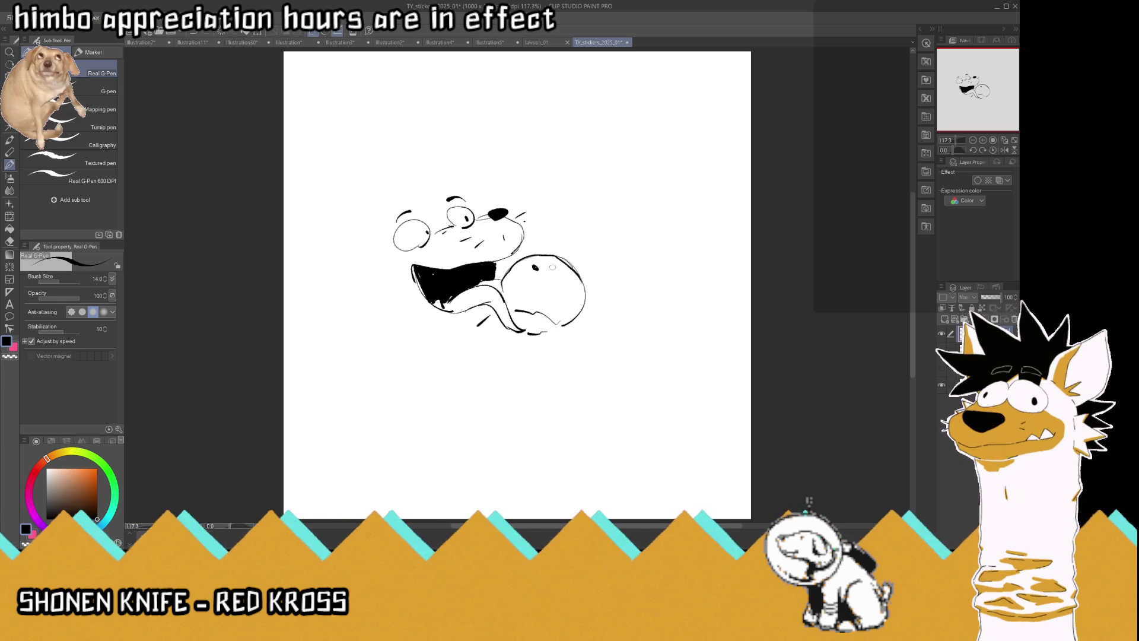
Dot three speckles in the scoop and ink its right side and bottom
click(556, 269)
click(532, 287)
click(566, 289)
mouse_move(583, 290)
mouse_down()
mouse_move(568, 337)
mouse_move(537, 335)
mouse_move(521, 387)
mouse_up()
Draw an ice-cream cone under the scoop and cross-hatch it into a waffle grid
drag(570, 337, 532, 428)
mouse_move(522, 346)
mouse_down()
mouse_move(539, 384)
mouse_move(554, 359)
mouse_move(525, 406)
mouse_up()
mouse_move(558, 367)
mouse_down()
mouse_move(526, 397)
mouse_move(527, 374)
mouse_up()
mouse_move(557, 351)
mouse_down()
mouse_move(537, 366)
mouse_move(521, 352)
mouse_up()
drag(526, 412, 537, 404)
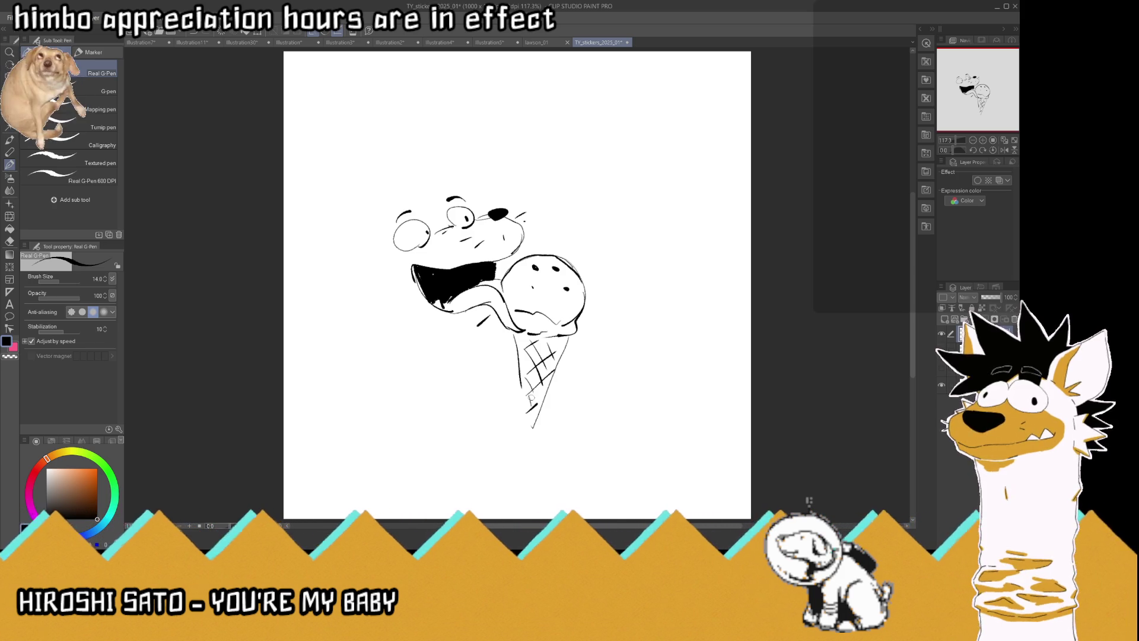
Darken the left pupil, outline the top of the head and add a floppy left ear
drag(424, 231, 430, 235)
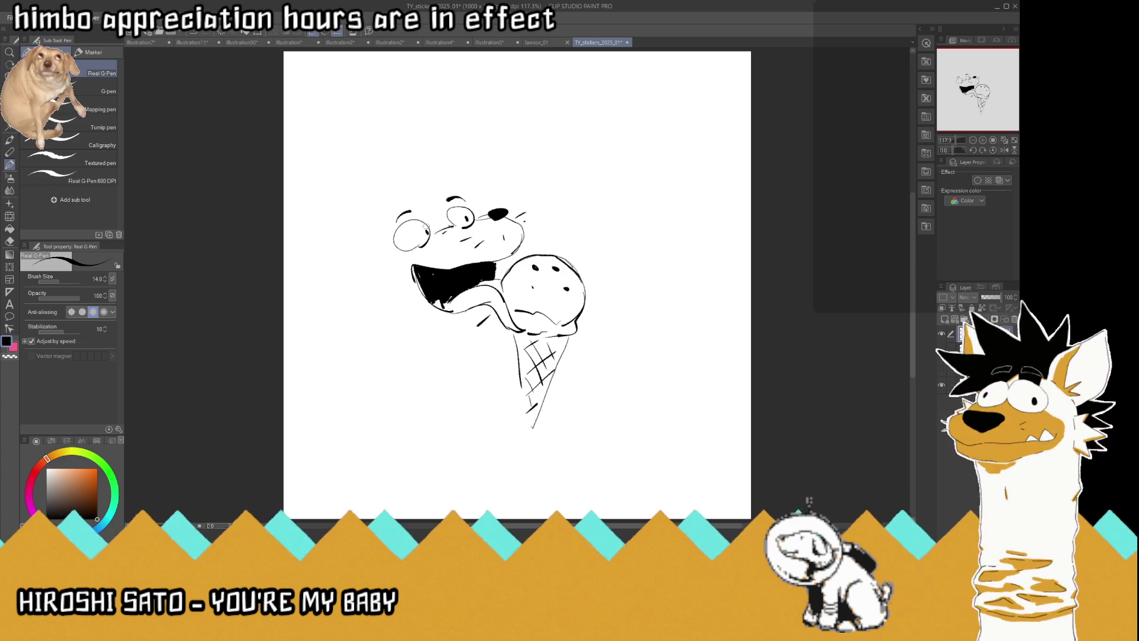
mouse_move(463, 199)
mouse_down()
mouse_move(412, 198)
mouse_move(379, 223)
mouse_move(419, 181)
mouse_move(434, 194)
mouse_move(468, 169)
mouse_move(481, 206)
mouse_up()
mouse_move(382, 213)
mouse_down()
mouse_move(355, 258)
mouse_move(334, 211)
mouse_move(385, 215)
mouse_up()
Outline the blocky body beside the cone, then re-ink its bottom hem and the cone boldly
mouse_move(499, 332)
mouse_down()
mouse_move(505, 402)
mouse_move(474, 420)
mouse_move(382, 407)
mouse_up()
mouse_move(501, 422)
mouse_down()
mouse_move(503, 436)
mouse_move(413, 448)
mouse_move(376, 435)
mouse_up()
mouse_move(400, 389)
mouse_down()
mouse_move(455, 409)
mouse_move(470, 390)
mouse_up()
mouse_move(384, 410)
mouse_down()
mouse_move(371, 406)
mouse_move(364, 377)
mouse_move(367, 271)
mouse_move(337, 296)
mouse_move(369, 312)
mouse_up()
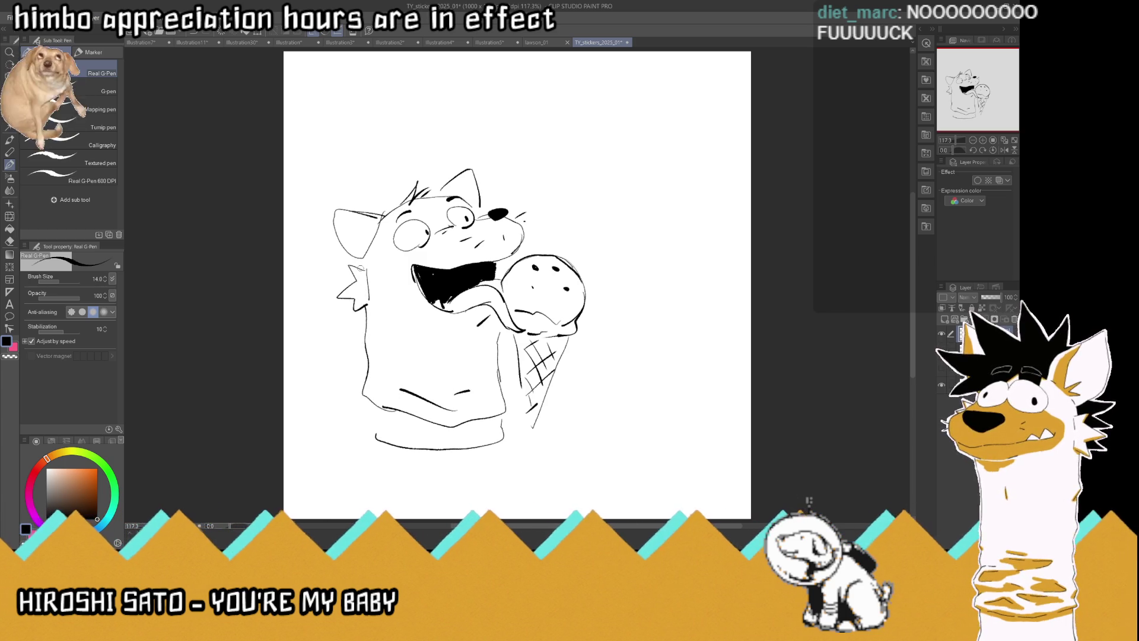
mouse_move(499, 434)
mouse_down()
mouse_move(474, 454)
mouse_move(371, 443)
mouse_move(369, 414)
mouse_up()
mouse_move(512, 344)
mouse_down()
mouse_move(527, 438)
mouse_move(561, 341)
mouse_up()
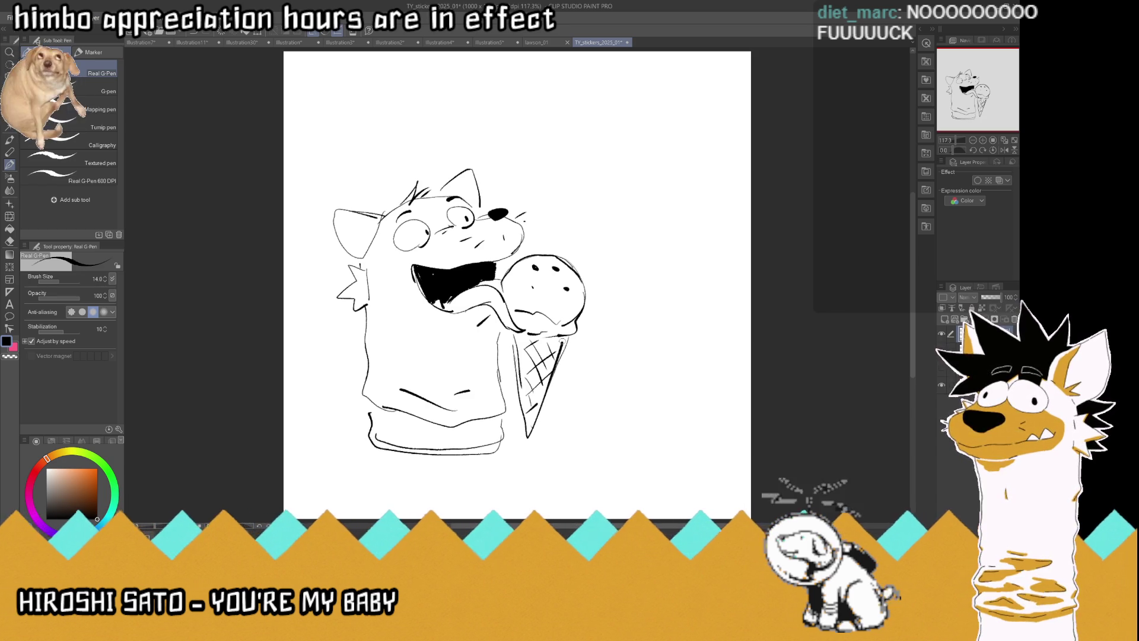
With Move layer (K), shift the sketch left and down, then further down the canvas
key(k)
drag(449, 300, 418, 328)
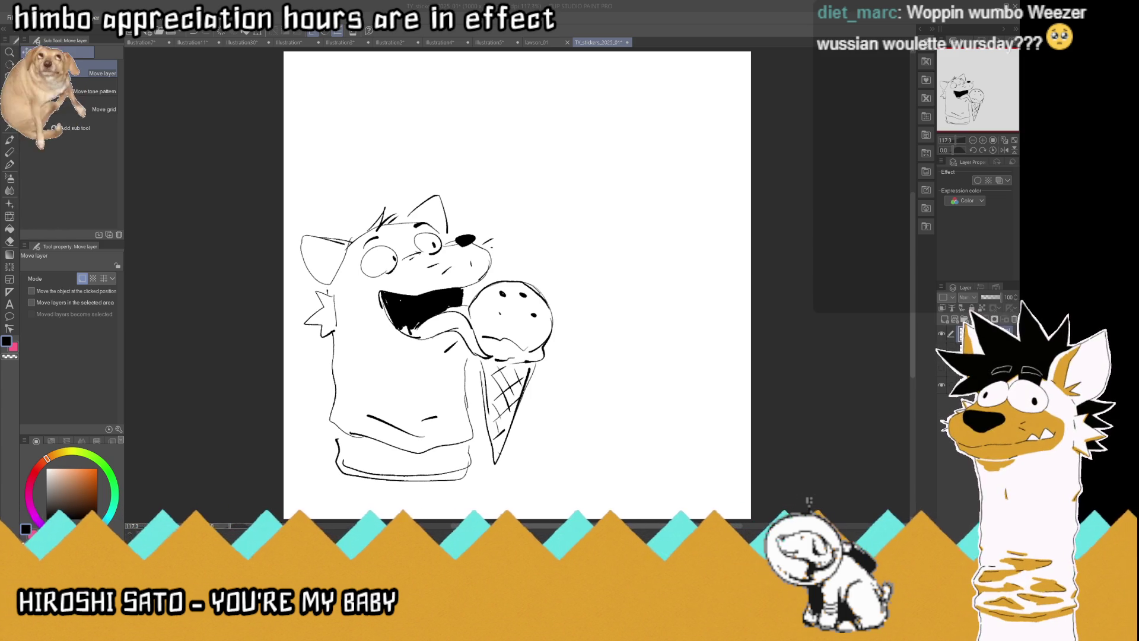
drag(622, 311, 612, 334)
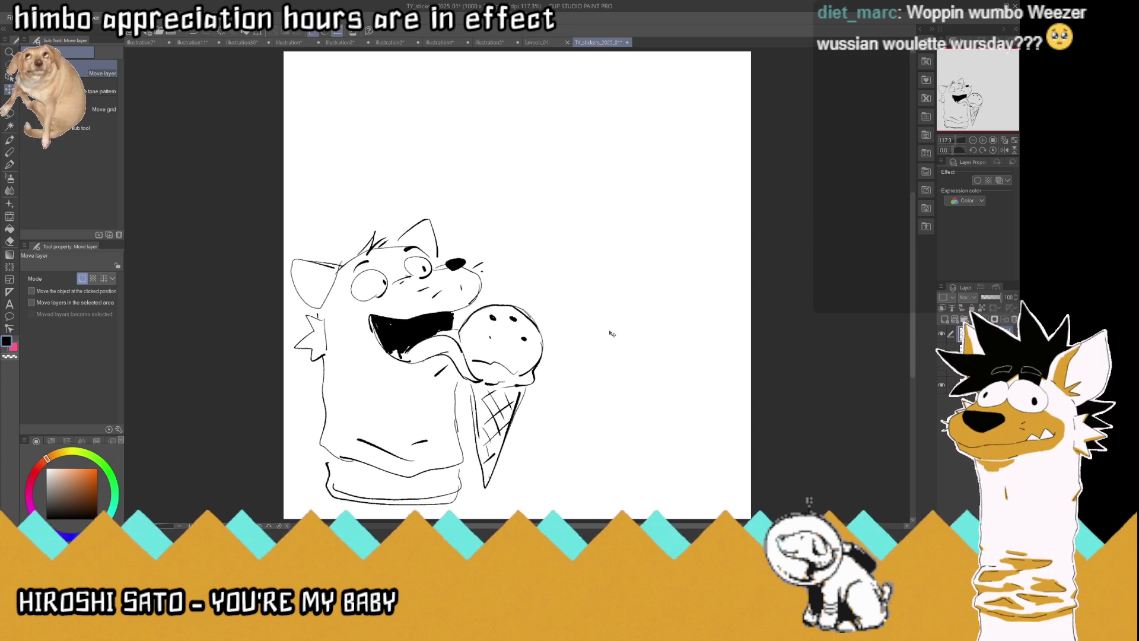
Switch back to the pen, undo a stray stroke, and draw a large V-shaped cone
click(12, 165)
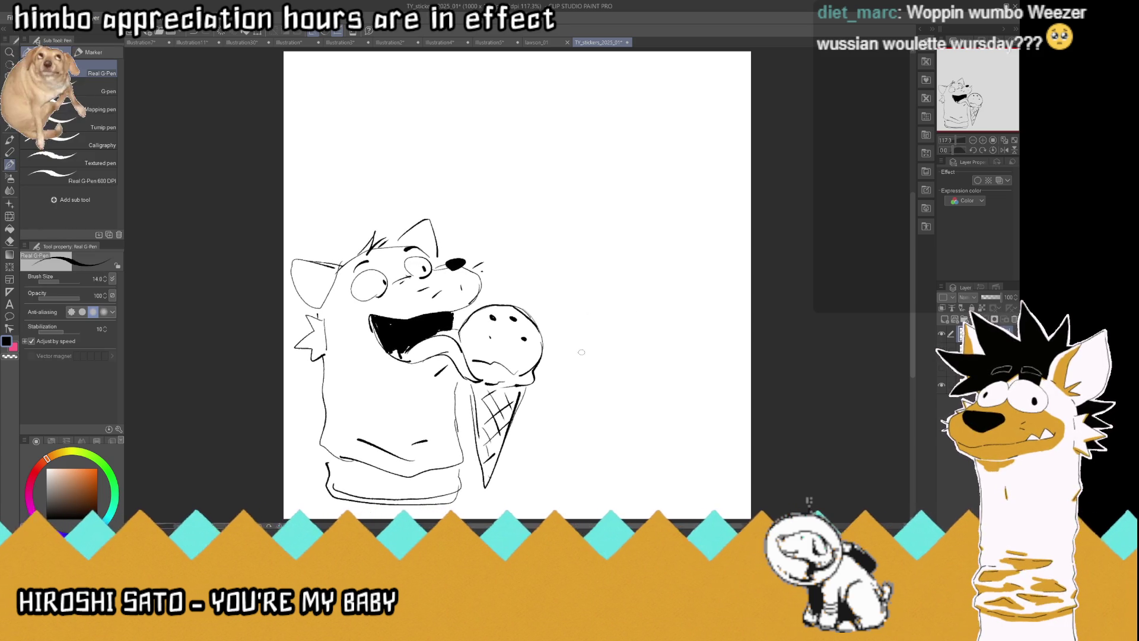
drag(573, 258, 630, 325)
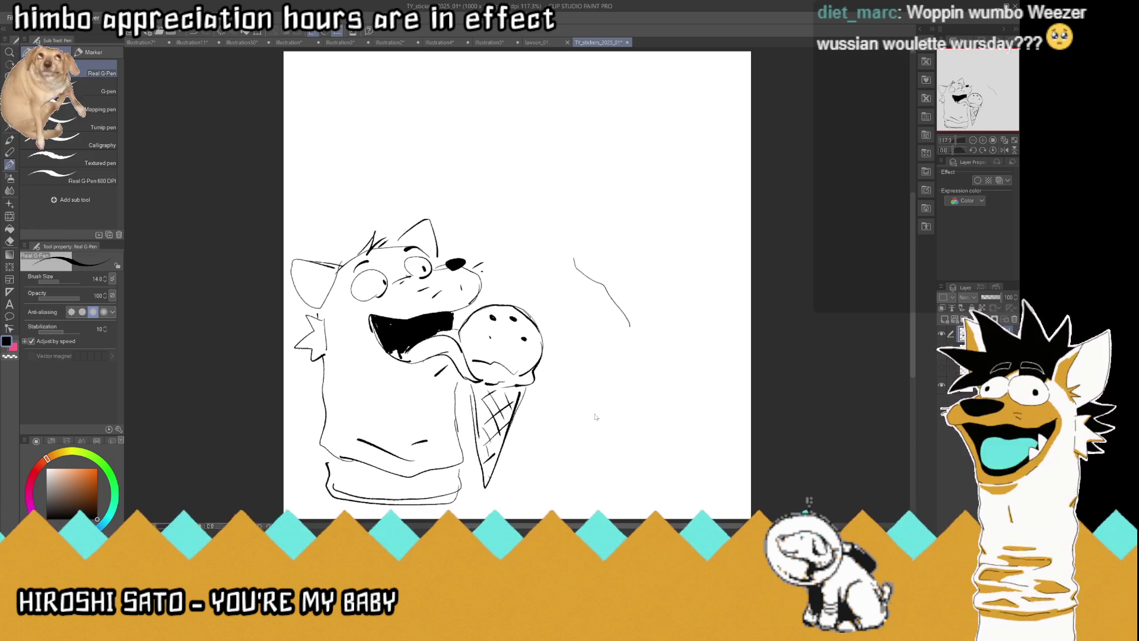
key(ctrl+z)
mouse_move(596, 456)
mouse_down()
mouse_move(543, 299)
mouse_move(592, 449)
mouse_up()
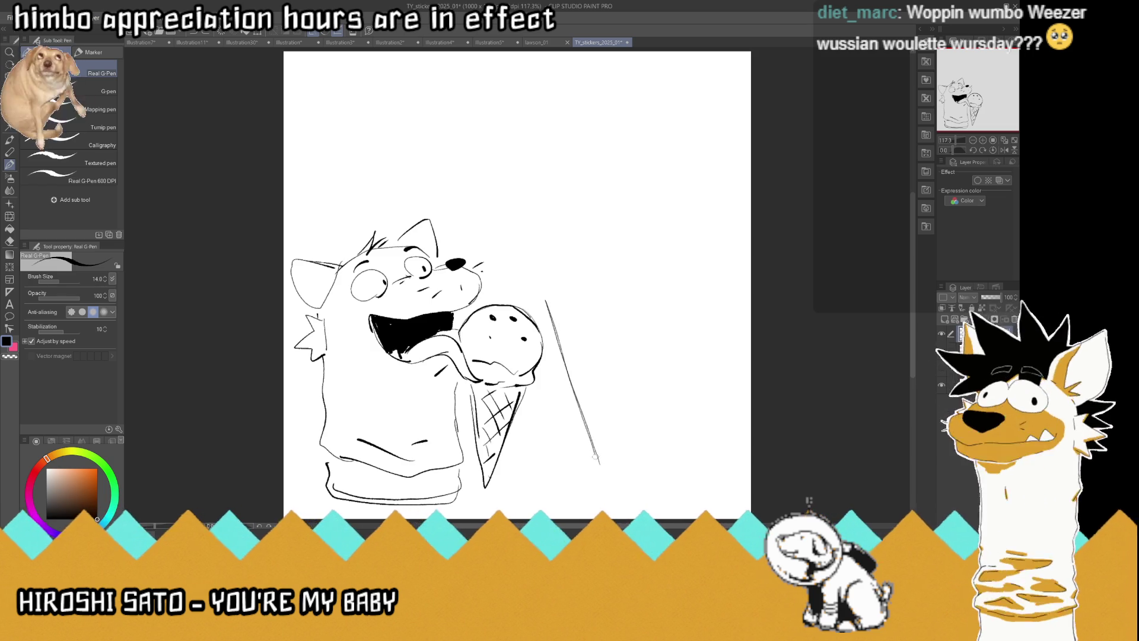
mouse_move(608, 499)
mouse_down()
mouse_move(717, 270)
mouse_move(710, 261)
mouse_move(700, 287)
mouse_move(594, 371)
mouse_move(617, 333)
mouse_move(545, 285)
mouse_move(544, 260)
mouse_up()
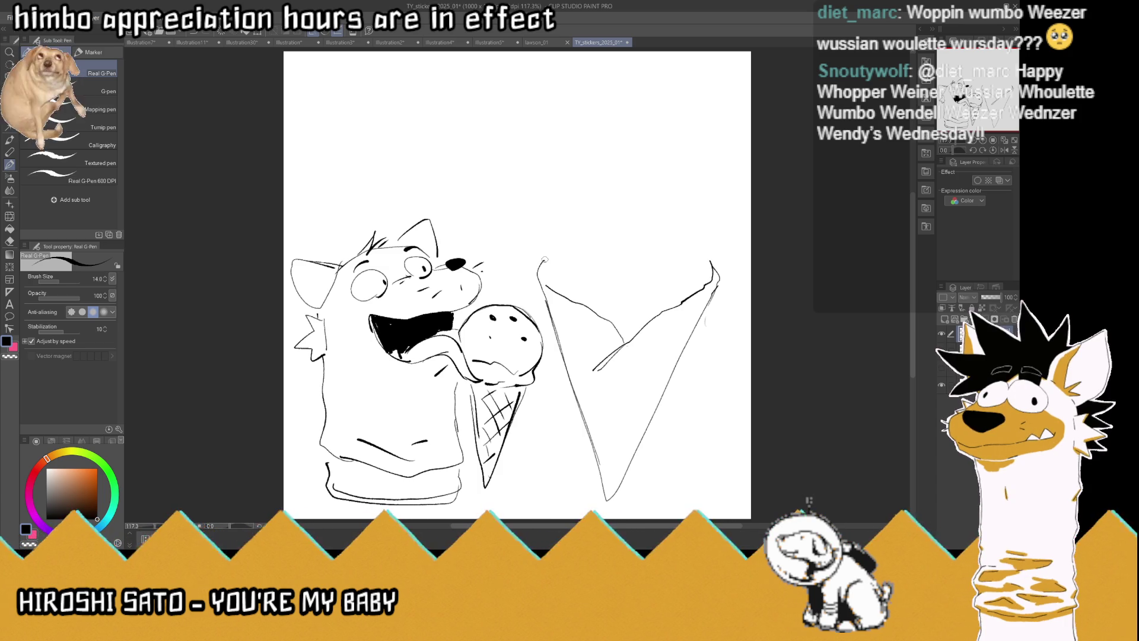
Outline the big round scoop on the cone, undoing the final top stroke
mouse_move(556, 281)
mouse_down()
mouse_move(546, 252)
mouse_move(598, 200)
mouse_up()
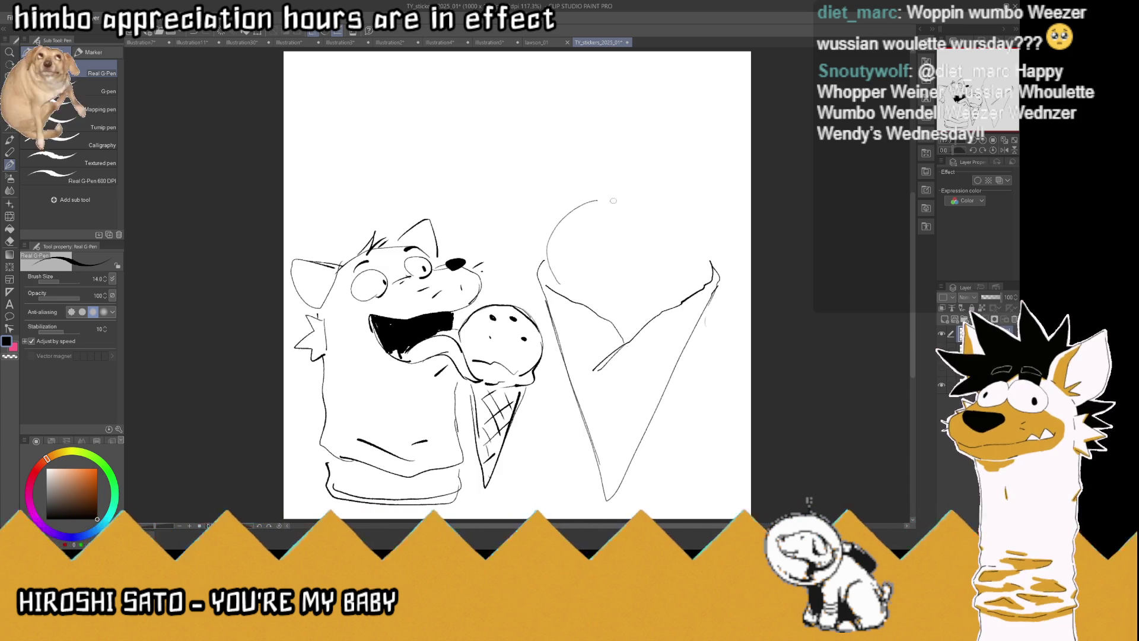
drag(702, 280, 702, 242)
drag(639, 194, 669, 203)
mouse_move(706, 260)
mouse_down()
mouse_move(691, 212)
mouse_move(636, 196)
mouse_up()
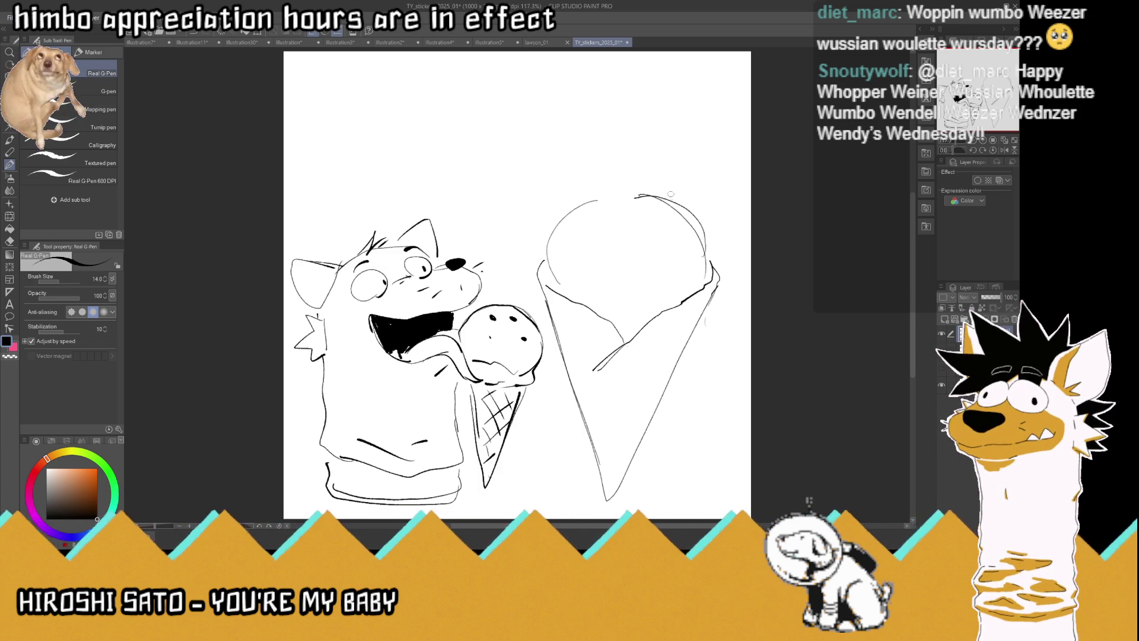
mouse_move(696, 219)
mouse_down()
mouse_move(672, 199)
mouse_move(589, 214)
mouse_move(567, 190)
mouse_move(598, 118)
mouse_move(644, 105)
mouse_move(668, 118)
mouse_up()
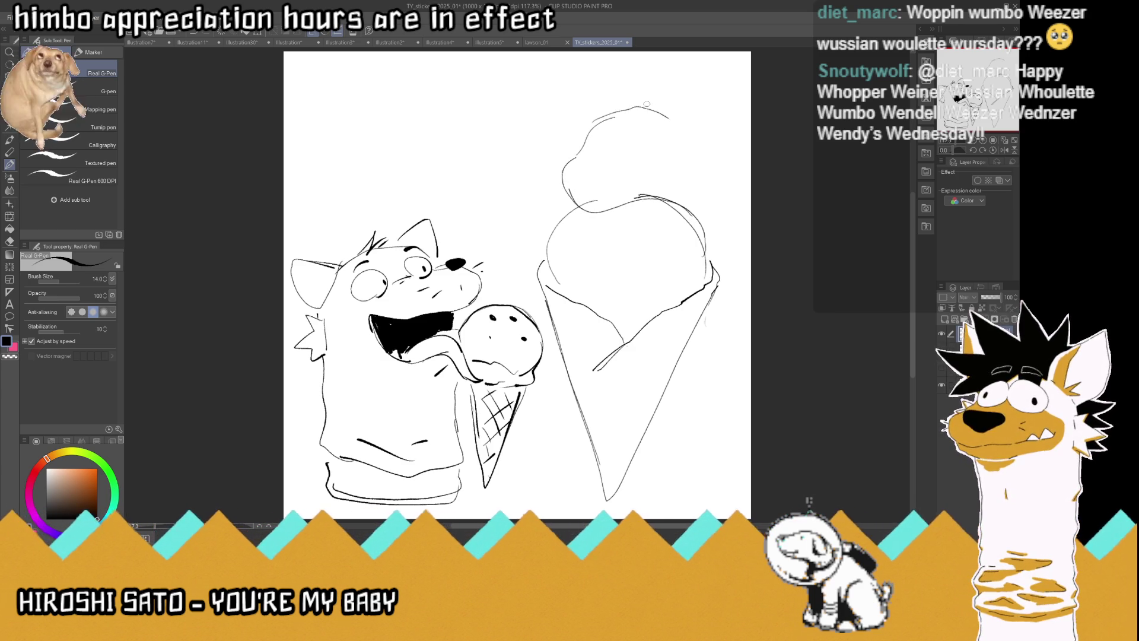
key(ctrl+z)
key(ctrl+z)
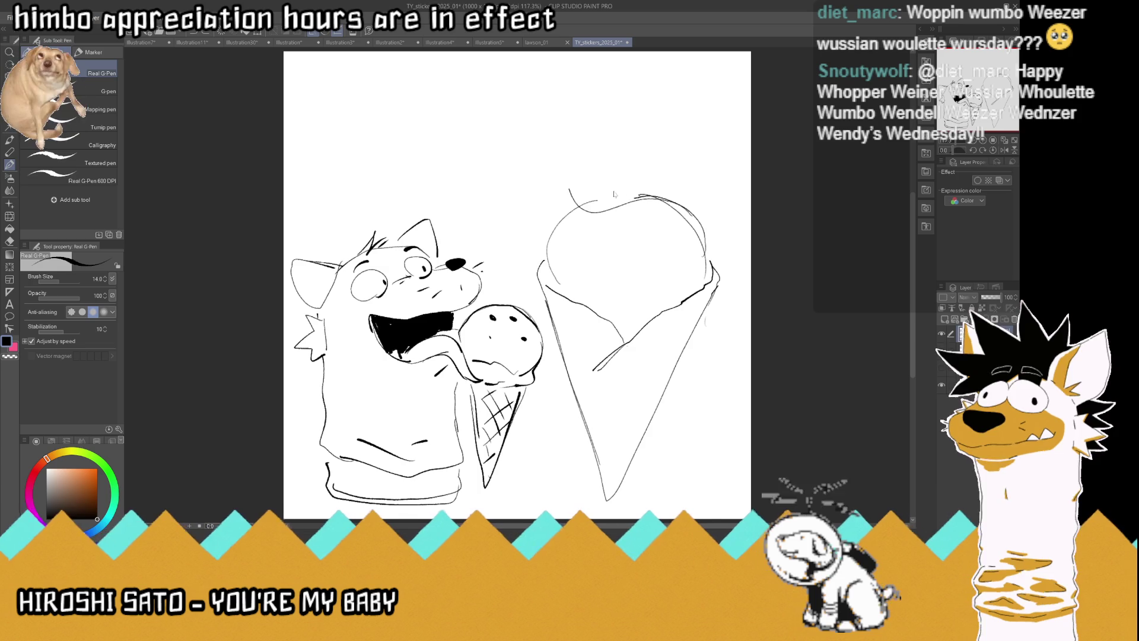
Outline a second scoop atop the big ice cream and redraw the cone's left and right sides
mouse_move(568, 200)
mouse_down()
mouse_move(557, 130)
mouse_move(673, 106)
mouse_move(697, 188)
mouse_up()
drag(691, 117, 700, 203)
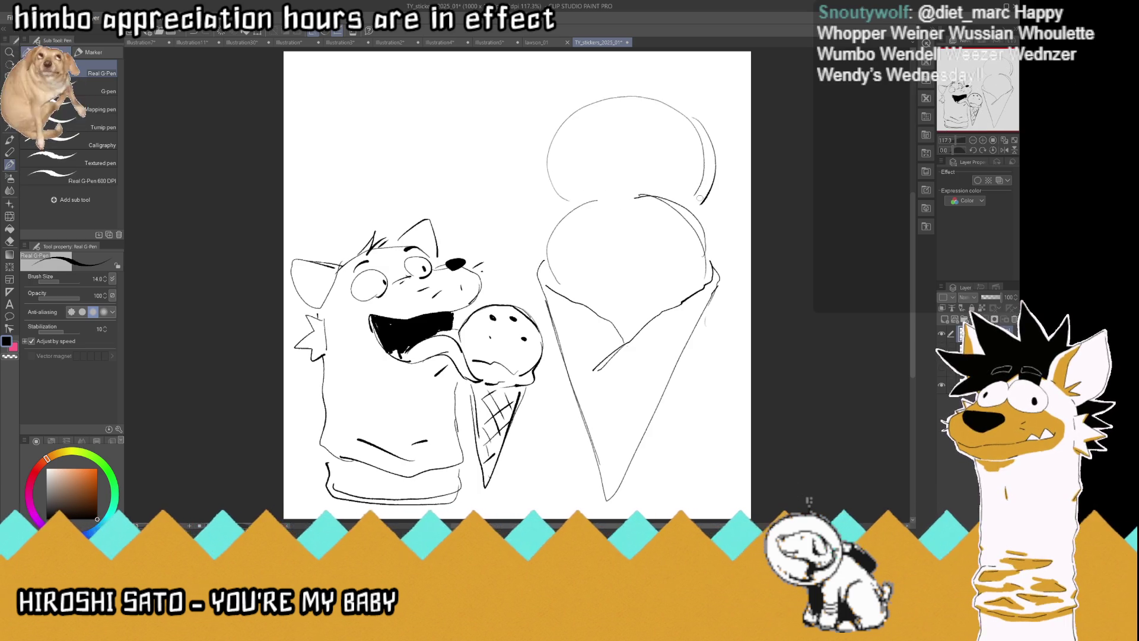
mouse_move(605, 395)
mouse_down()
mouse_move(587, 430)
mouse_move(657, 417)
mouse_up()
drag(541, 294, 595, 431)
mouse_move(707, 308)
mouse_down()
mouse_move(631, 437)
mouse_move(562, 356)
mouse_up()
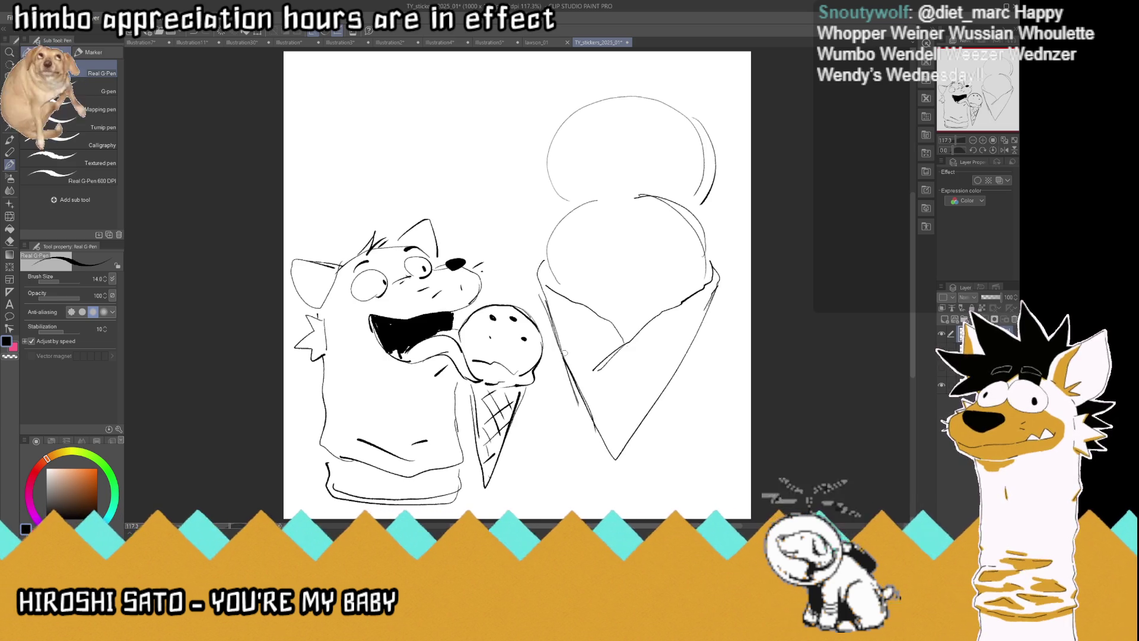
Erase the middle of the cone outlines and redraw its right edge cleanly to the tip
drag(581, 418, 554, 328)
drag(691, 355, 651, 420)
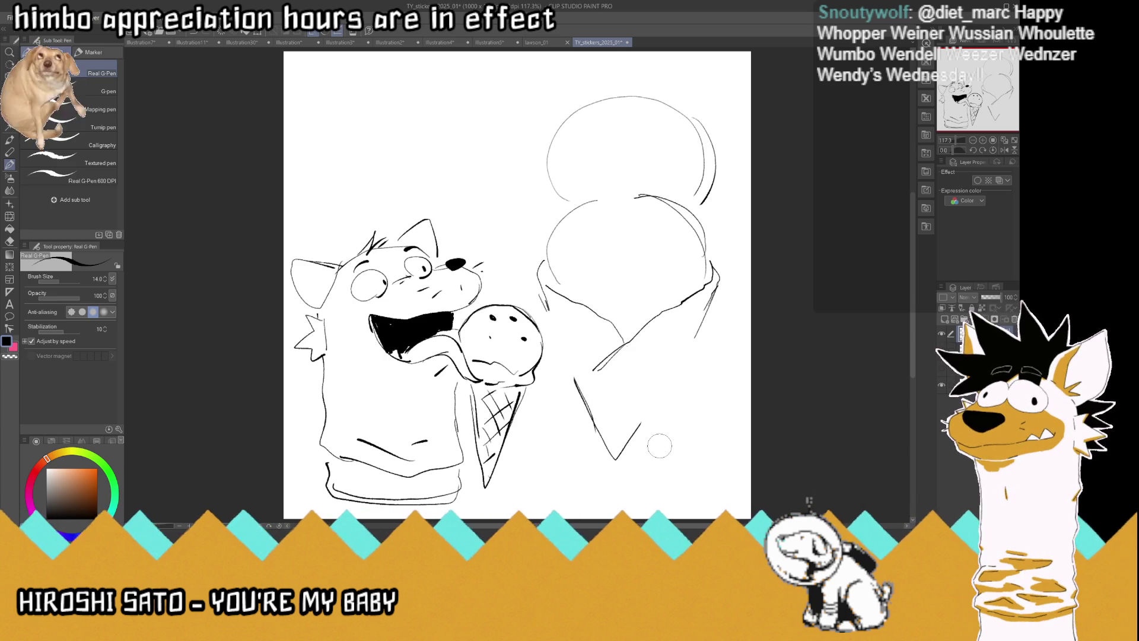
mouse_move(709, 302)
mouse_down()
mouse_move(617, 463)
mouse_move(545, 304)
mouse_up()
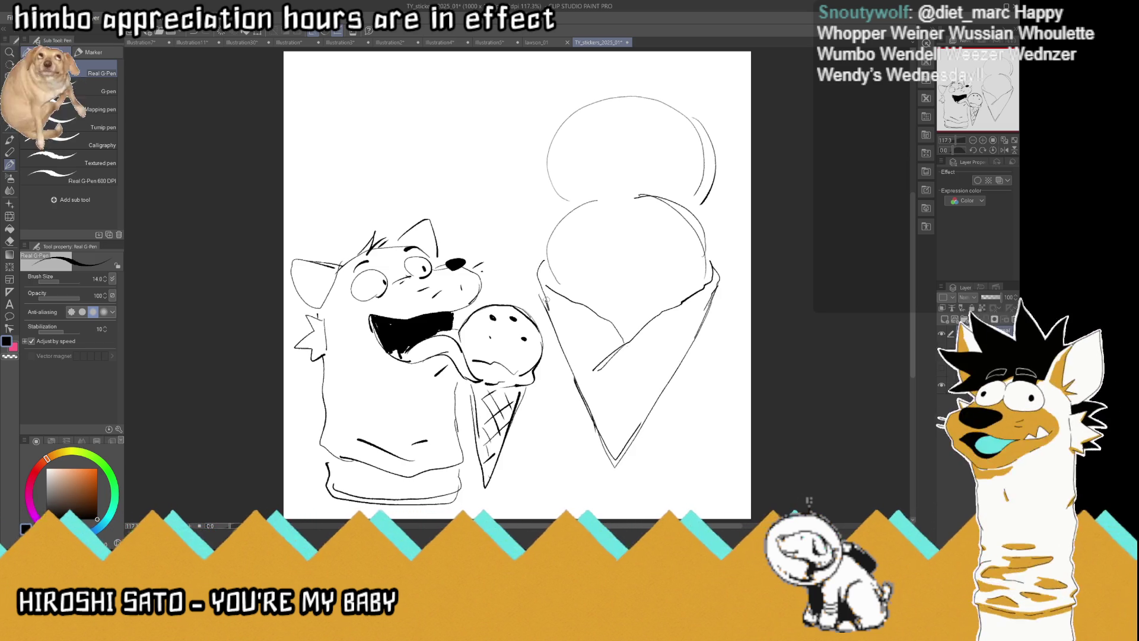
drag(638, 419, 619, 455)
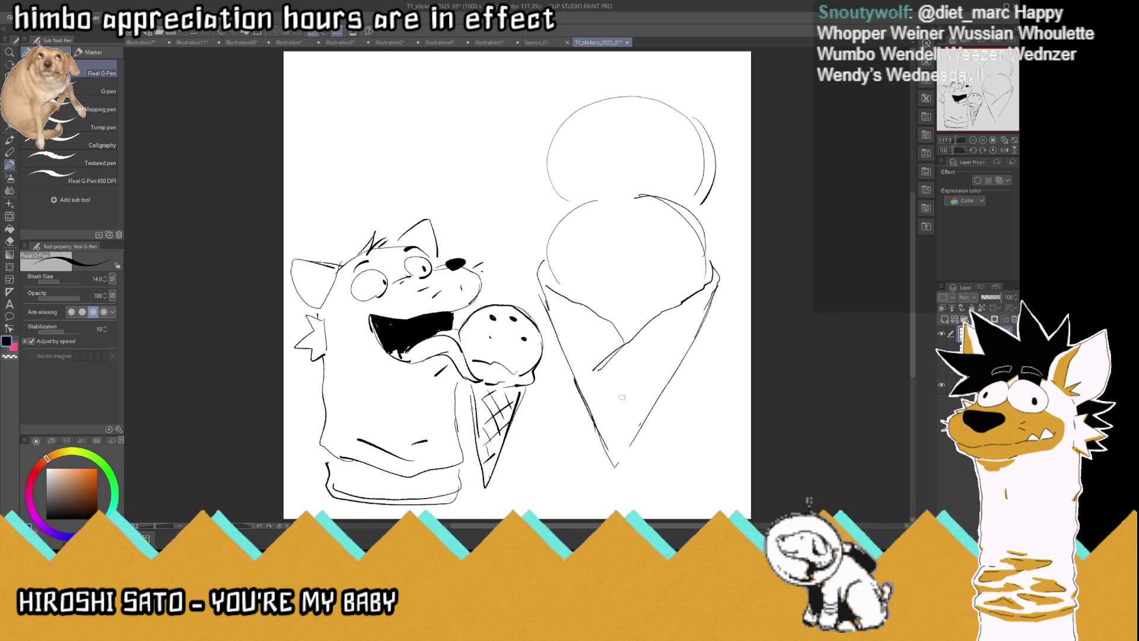
Hatch diagonal lines across the cone's right side and left interior
mouse_move(596, 366)
mouse_down()
mouse_move(589, 398)
mouse_move(656, 383)
mouse_up()
drag(643, 325, 674, 364)
drag(674, 310, 691, 339)
drag(688, 296, 701, 315)
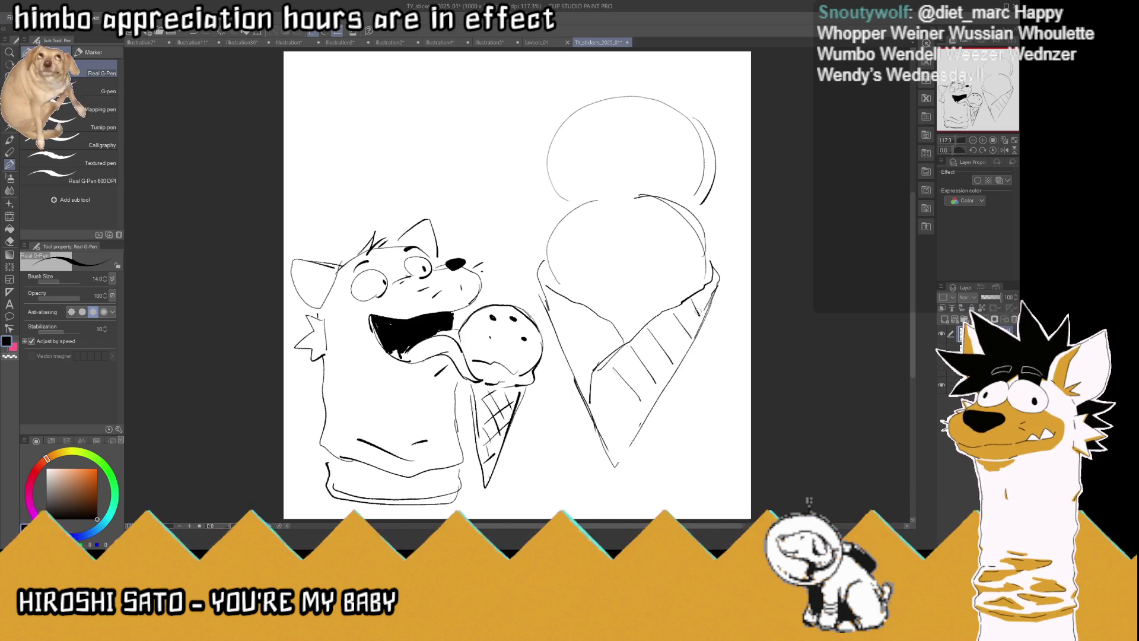
drag(595, 319, 606, 349)
drag(581, 332, 586, 360)
drag(565, 308, 575, 342)
Cross-hatch the cone's left and lower areas, undoing the last long hatch stroke
mouse_move(553, 296)
mouse_down()
mouse_move(560, 327)
mouse_move(597, 319)
mouse_move(615, 337)
mouse_move(568, 336)
mouse_up()
drag(604, 355, 568, 360)
drag(604, 406, 629, 437)
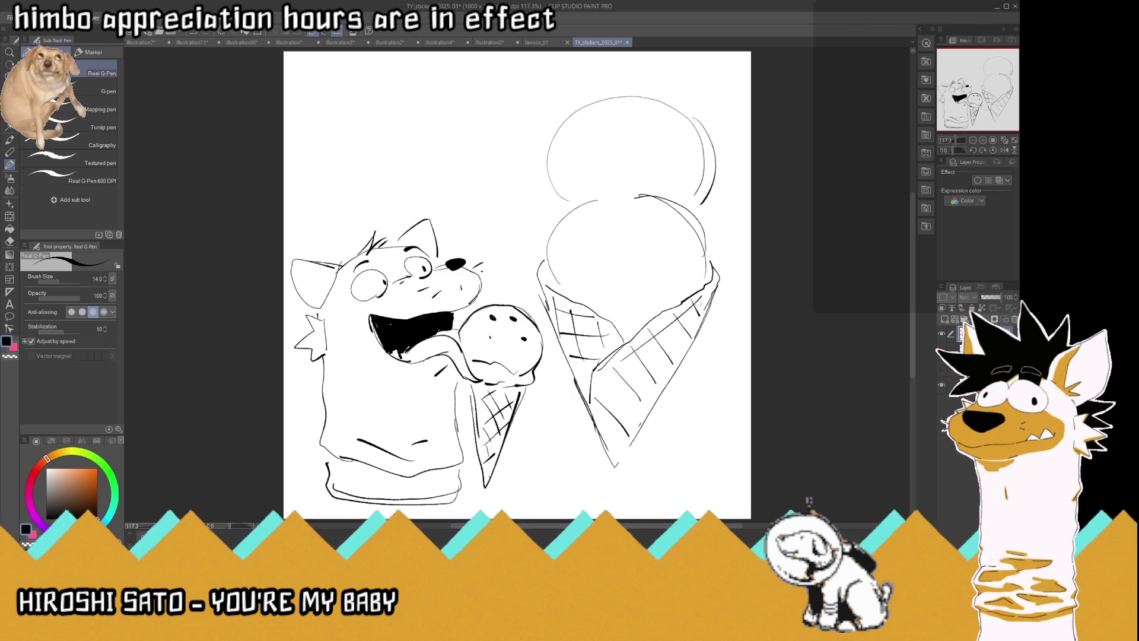
drag(700, 303, 603, 412)
drag(668, 376, 611, 446)
key(ctrl+z)
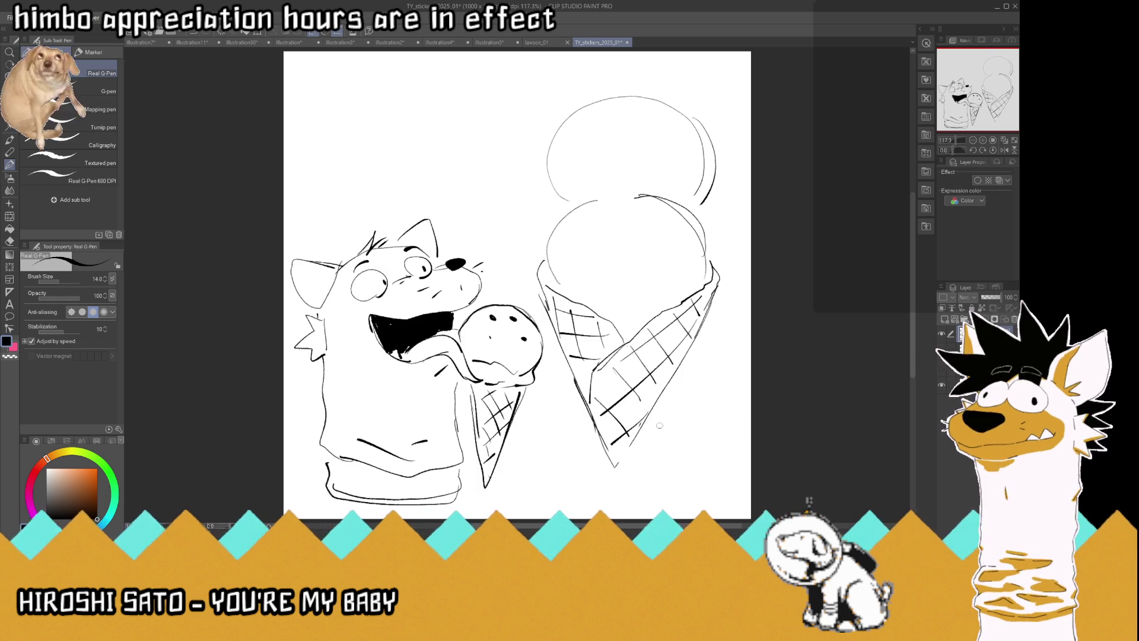
scroll(659, 425, down, 2)
scroll(648, 220, up, 3)
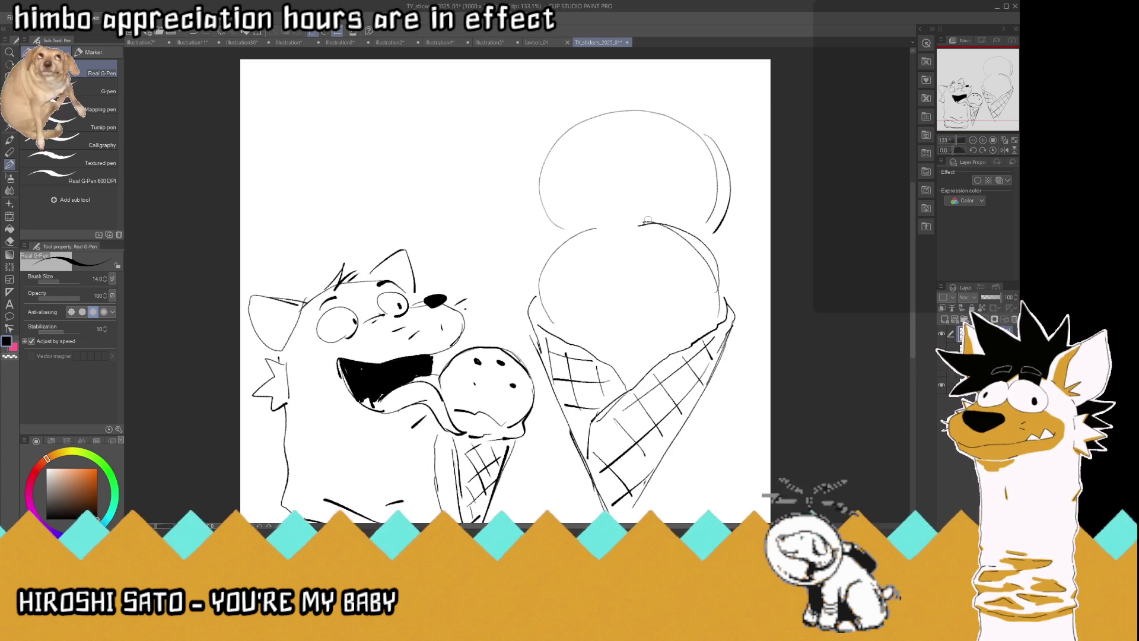
Give the lower scoop bulging eyes with pupils, then redraw its left side with a fang and eyelid
mouse_move(606, 272)
mouse_down()
mouse_move(658, 270)
mouse_move(623, 280)
mouse_move(605, 233)
mouse_move(599, 245)
mouse_up()
drag(612, 243, 614, 247)
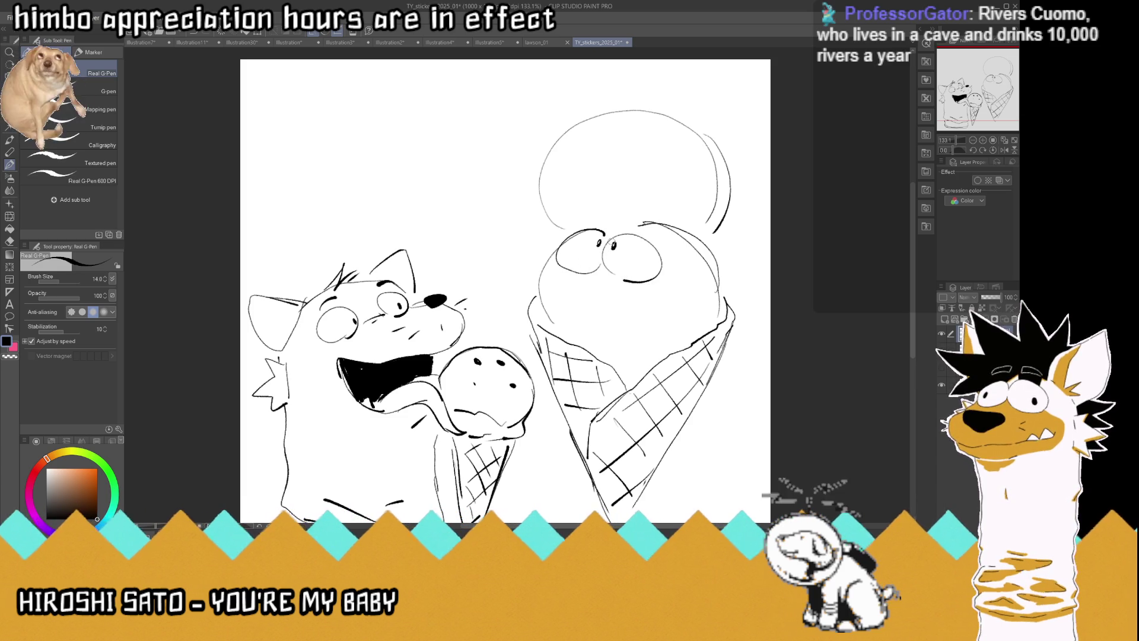
key(ctrl+z)
key(ctrl+z)
key(ctrl+z)
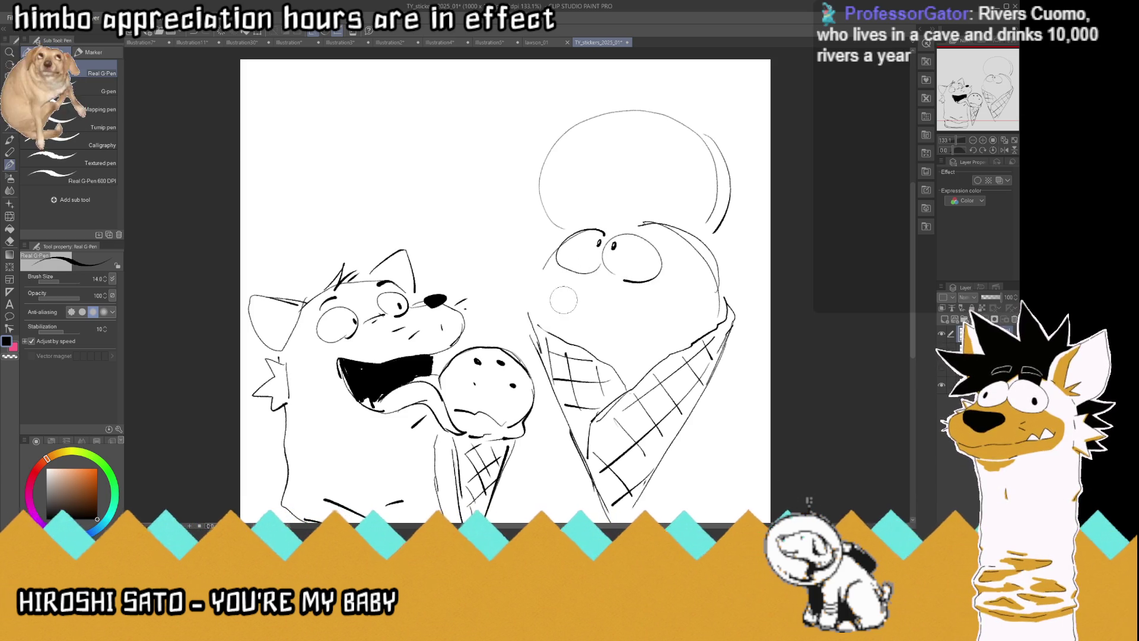
mouse_move(556, 247)
mouse_down()
mouse_move(505, 276)
mouse_move(508, 309)
mouse_move(603, 327)
mouse_move(663, 314)
mouse_up()
mouse_move(579, 285)
mouse_down()
mouse_move(487, 279)
mouse_move(599, 296)
mouse_move(608, 314)
mouse_move(576, 330)
mouse_up()
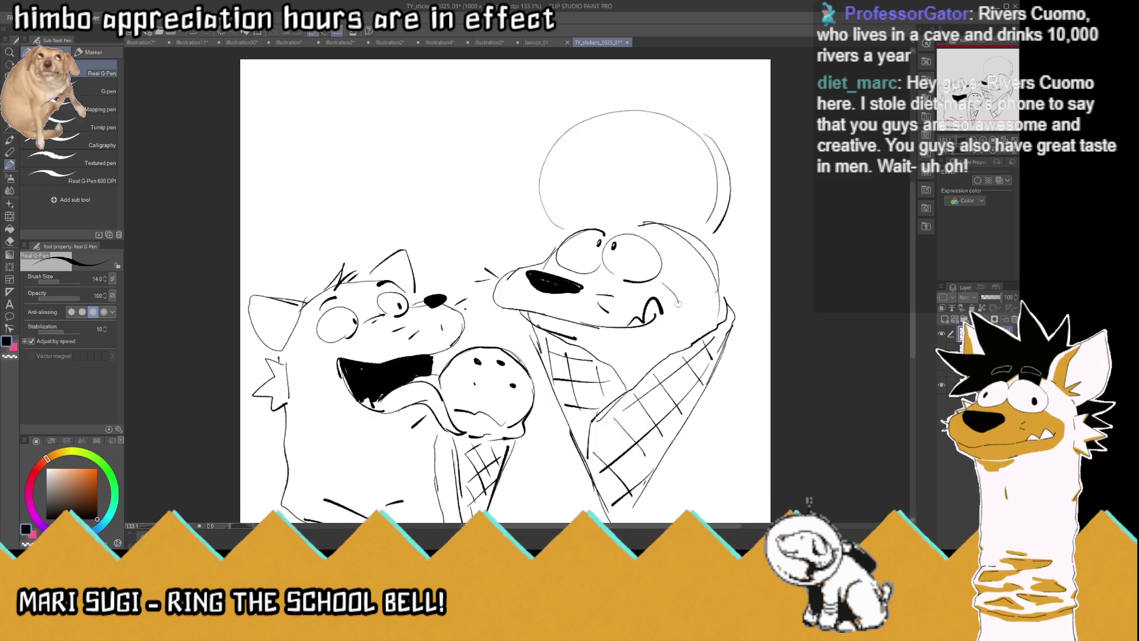
Add a stroke under the mouth, a pointed ear and a stroke beside the head
drag(649, 343, 677, 336)
mouse_move(558, 227)
mouse_down()
mouse_move(509, 227)
mouse_move(537, 256)
mouse_up()
drag(709, 240, 763, 256)
scroll(618, 242, down, 3)
scroll(657, 205, down, 1)
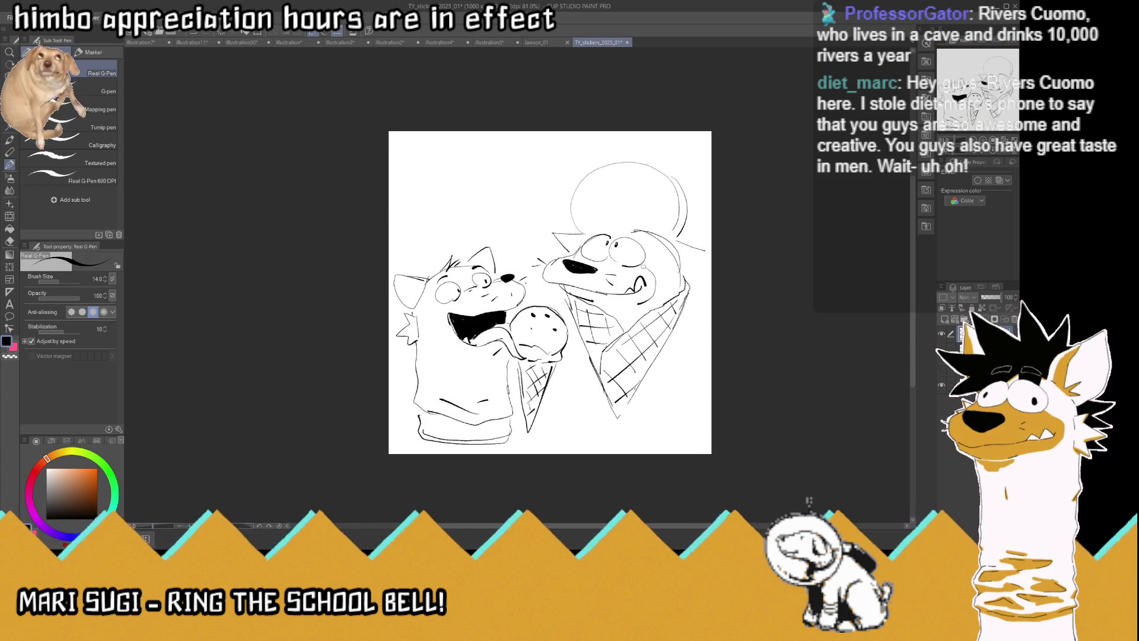
Draw an eye with pupil, eyebrows, hair strokes and a pointed right ear on the top circle
scroll(657, 205, down, 2)
scroll(658, 205, up, 4)
scroll(657, 205, up, 1)
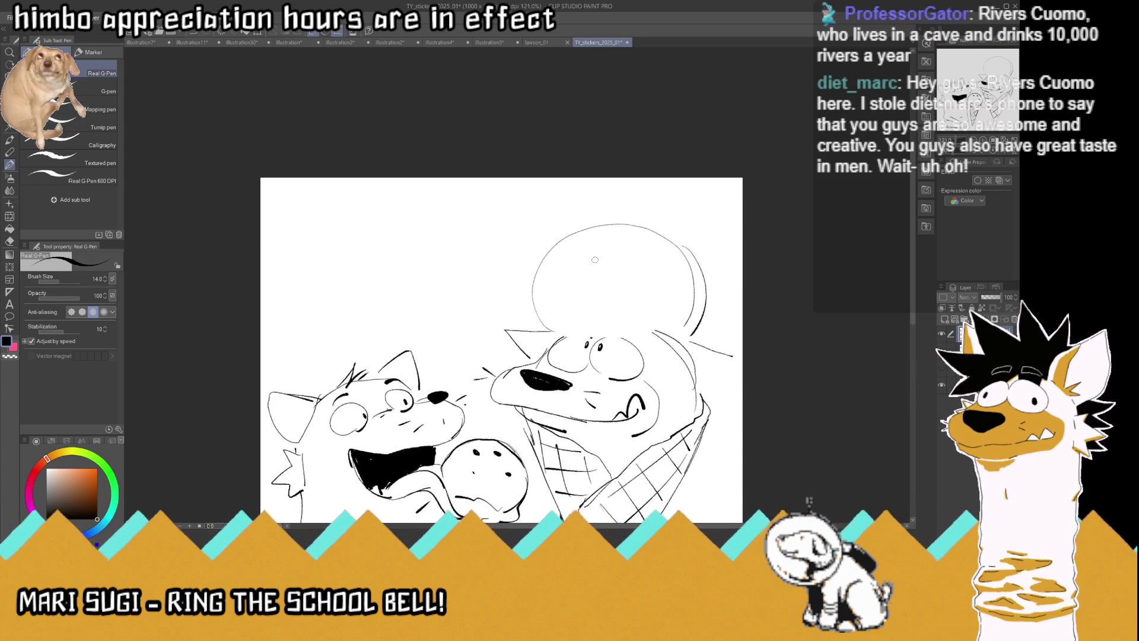
mouse_move(603, 261)
mouse_down()
mouse_move(621, 229)
mouse_move(615, 263)
mouse_move(558, 263)
mouse_move(563, 231)
mouse_up()
click(564, 261)
drag(638, 224, 611, 218)
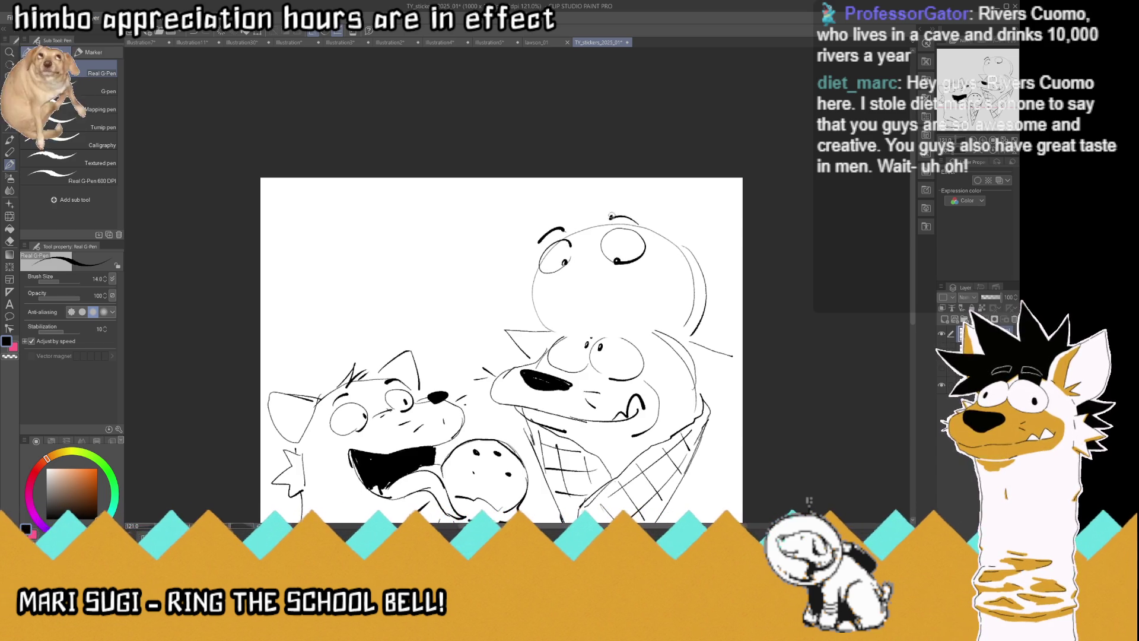
mouse_move(542, 243)
mouse_down()
mouse_move(611, 211)
mouse_move(685, 240)
mouse_up()
mouse_move(598, 197)
mouse_down()
mouse_move(629, 221)
mouse_move(563, 208)
mouse_move(539, 240)
mouse_up()
mouse_move(642, 210)
mouse_down()
mouse_move(693, 188)
mouse_move(702, 242)
mouse_up()
drag(589, 262, 579, 265)
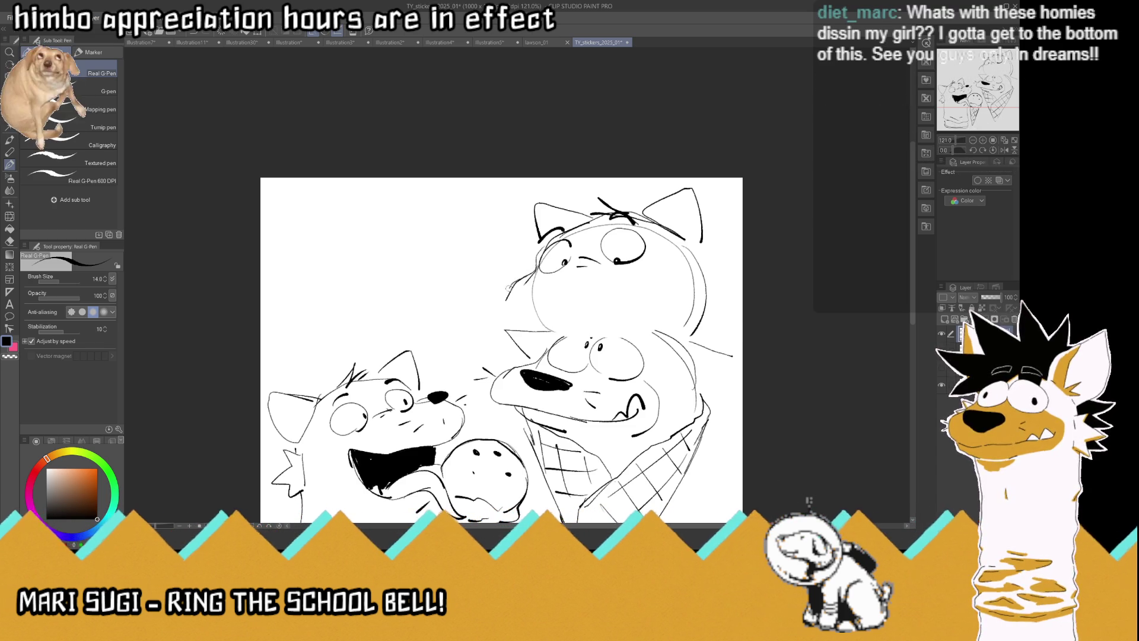
Extend the face curve, erase faint lines, and add muzzle, chin line and right-edge spikes
drag(501, 309, 531, 309)
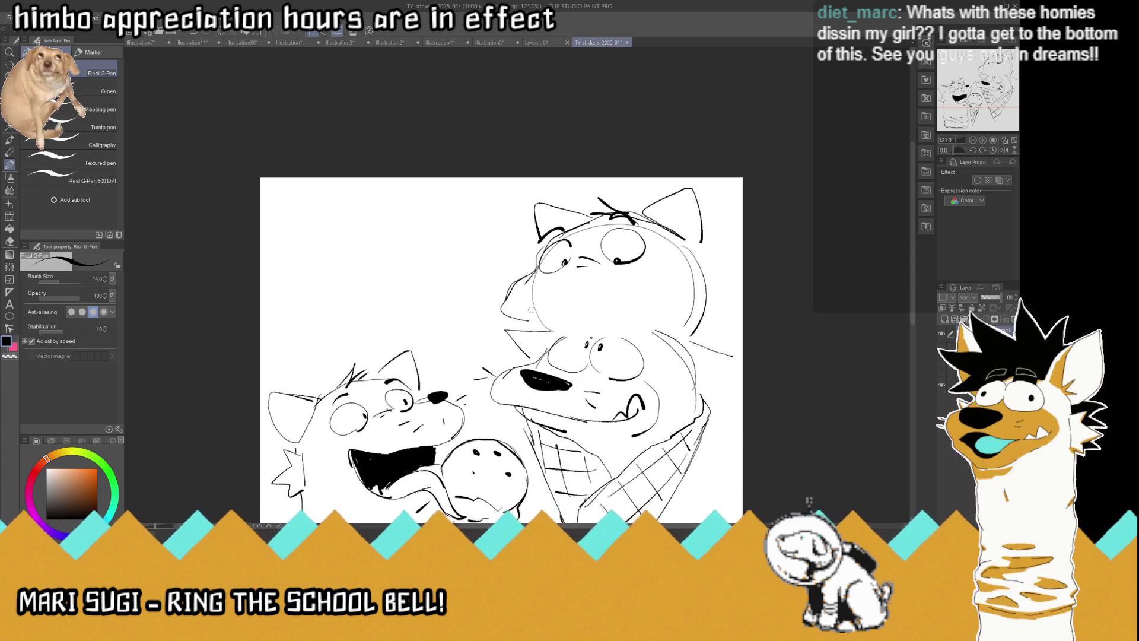
mouse_move(548, 280)
mouse_down()
mouse_move(528, 309)
mouse_move(541, 285)
mouse_move(534, 272)
mouse_move(552, 279)
mouse_move(528, 270)
mouse_move(548, 275)
mouse_move(490, 286)
mouse_move(485, 303)
mouse_up()
mouse_move(557, 295)
mouse_down()
mouse_move(580, 306)
mouse_move(648, 270)
mouse_move(636, 286)
mouse_up()
drag(536, 324, 647, 318)
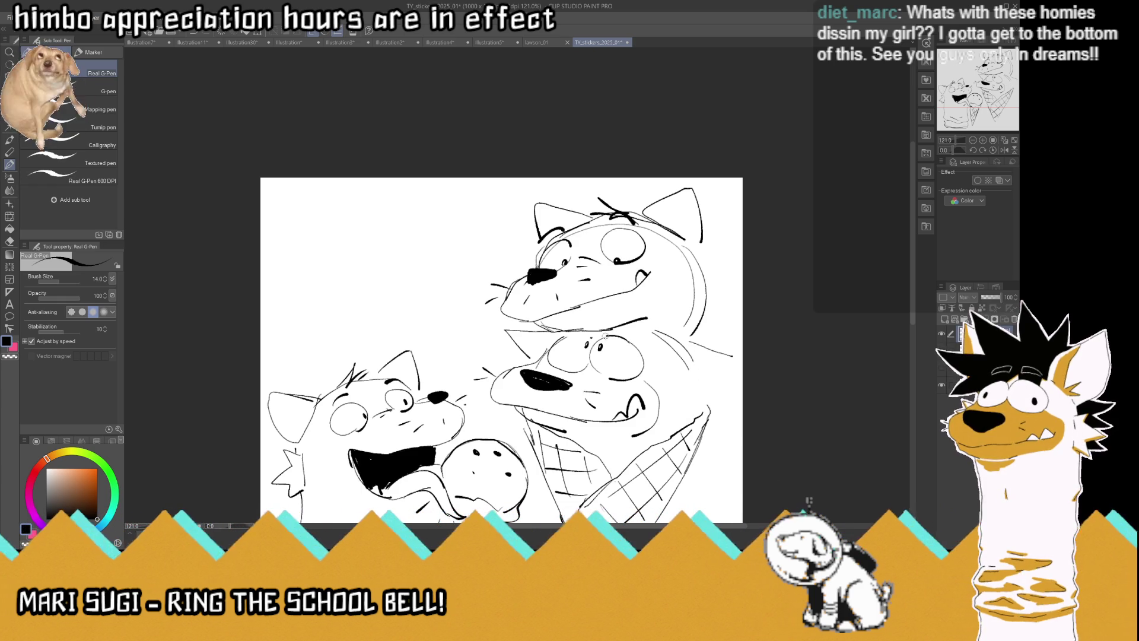
drag(695, 255, 691, 335)
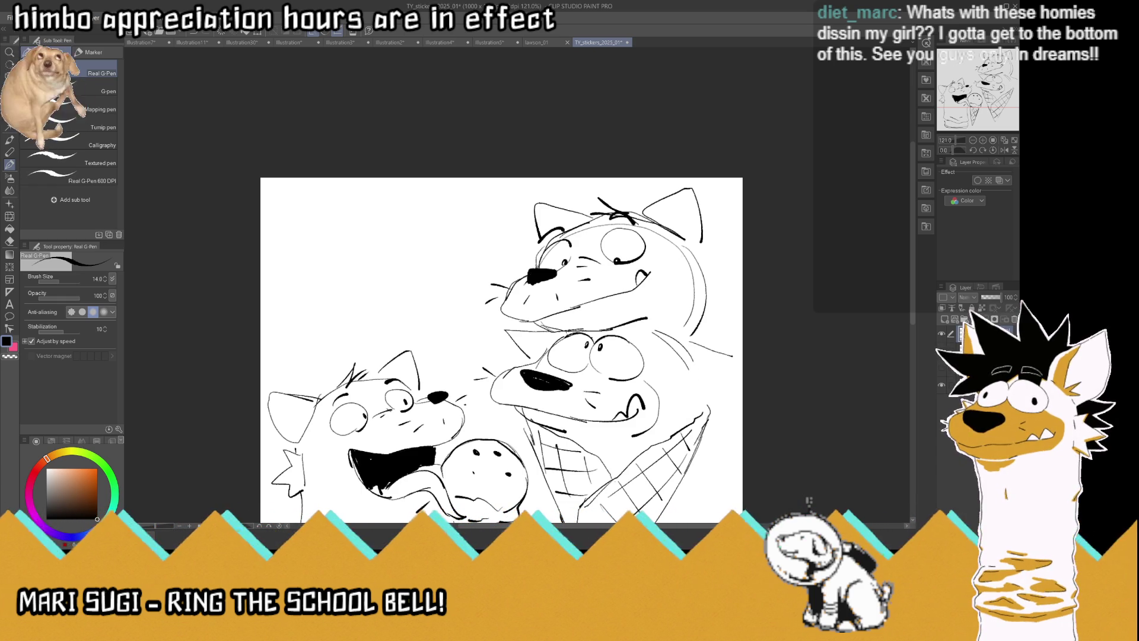
mouse_move(698, 244)
mouse_down()
mouse_move(711, 301)
mouse_move(703, 335)
mouse_move(712, 246)
mouse_move(731, 275)
mouse_up()
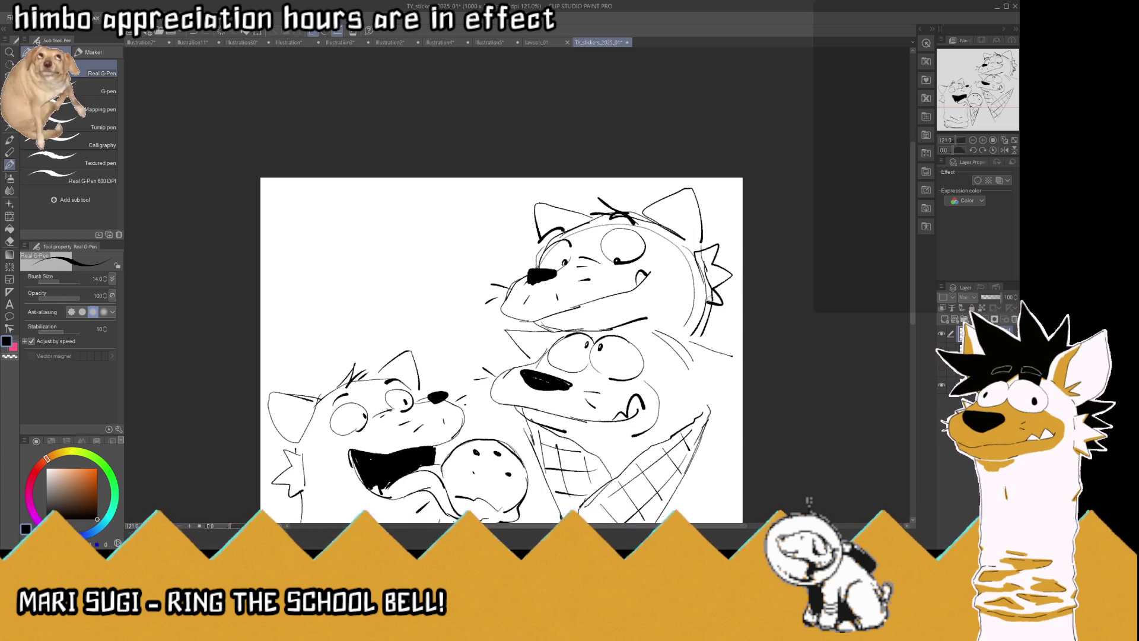
scroll(571, 270, down, 3)
Zoom to 133% and ink the top character's jaw line joining the lower head
scroll(589, 326, up, 2)
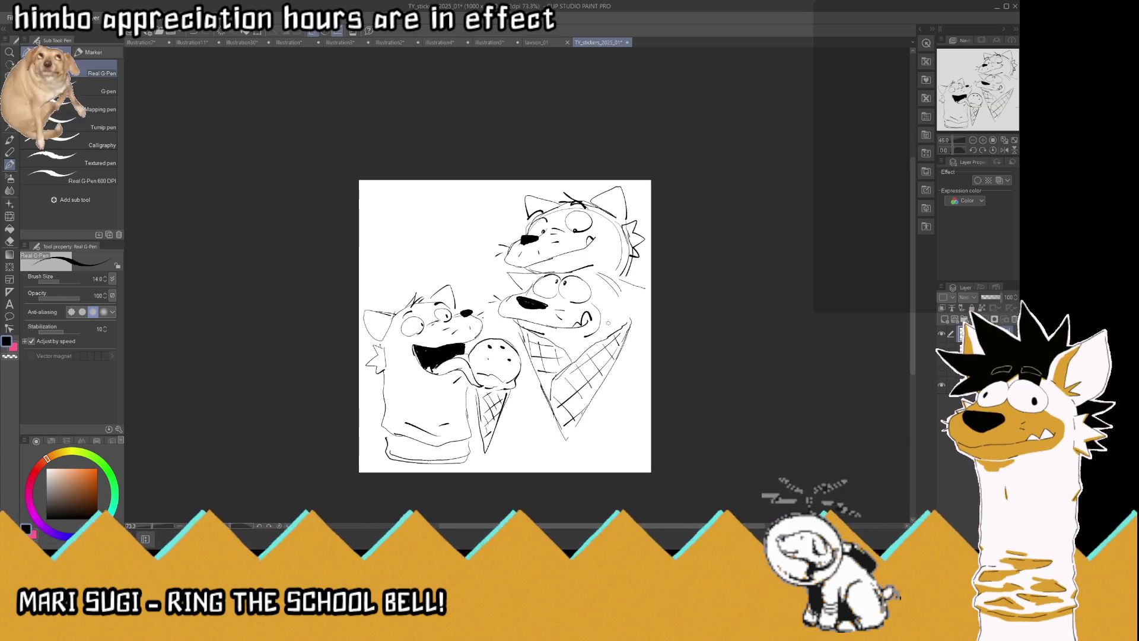
scroll(589, 326, up, 1)
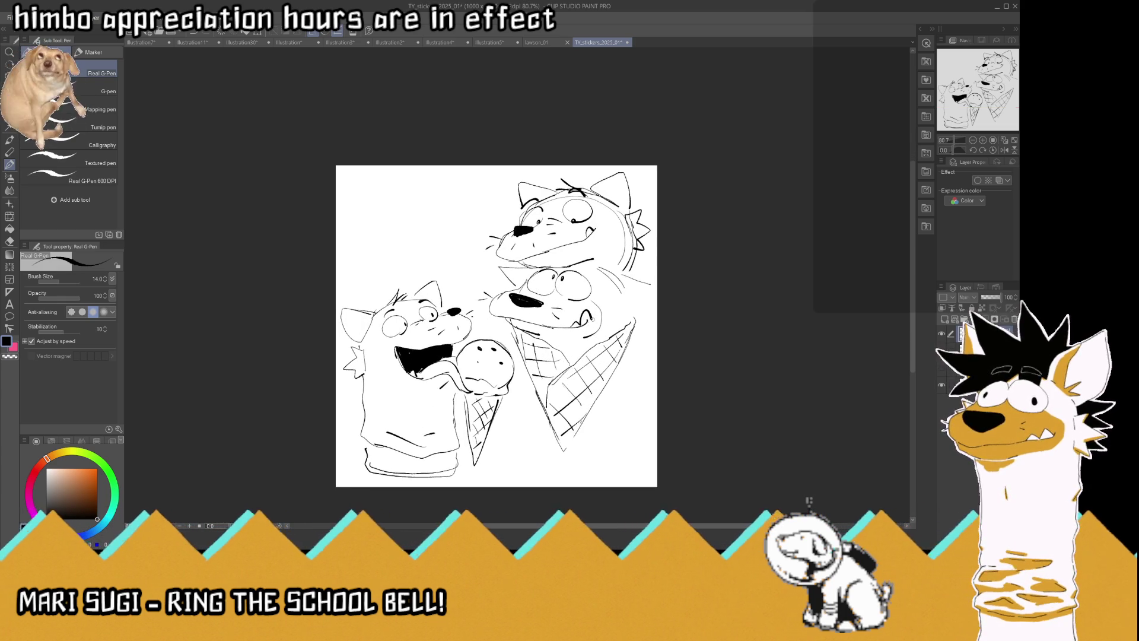
scroll(589, 325, up, 1)
scroll(632, 235, up, 1)
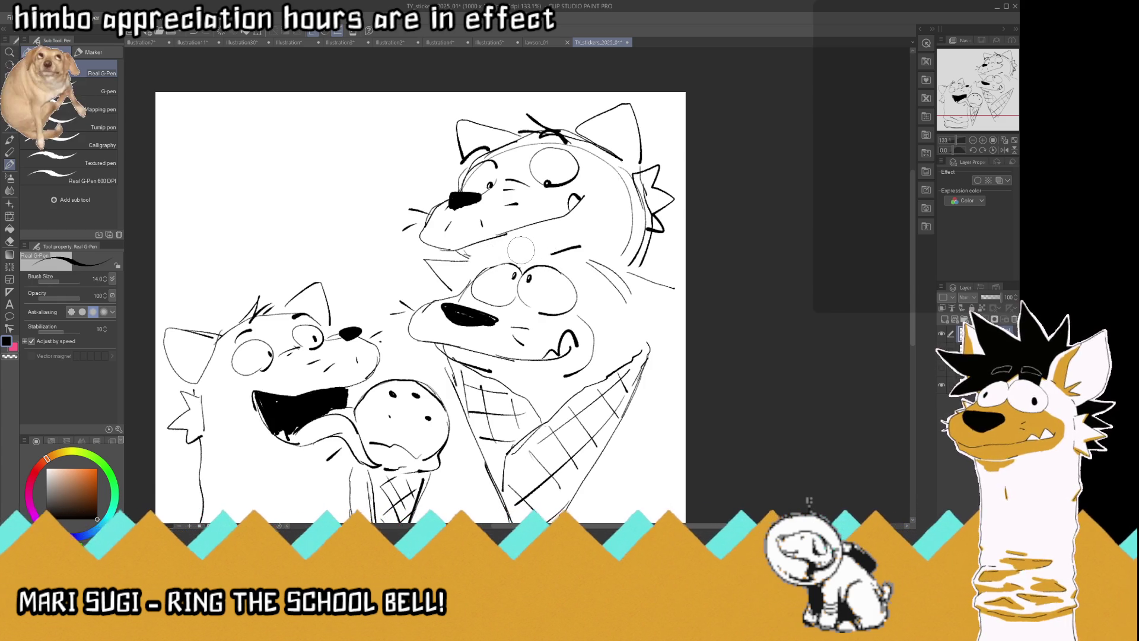
mouse_move(583, 247)
mouse_down()
mouse_move(473, 236)
mouse_move(477, 255)
mouse_move(428, 273)
mouse_up()
mouse_move(504, 261)
mouse_down()
mouse_move(472, 274)
mouse_move(431, 266)
mouse_move(472, 275)
mouse_move(439, 268)
mouse_move(474, 259)
mouse_move(472, 242)
mouse_move(492, 261)
mouse_move(507, 253)
mouse_move(484, 265)
mouse_move(518, 271)
mouse_move(546, 258)
mouse_move(485, 255)
mouse_move(547, 245)
mouse_up()
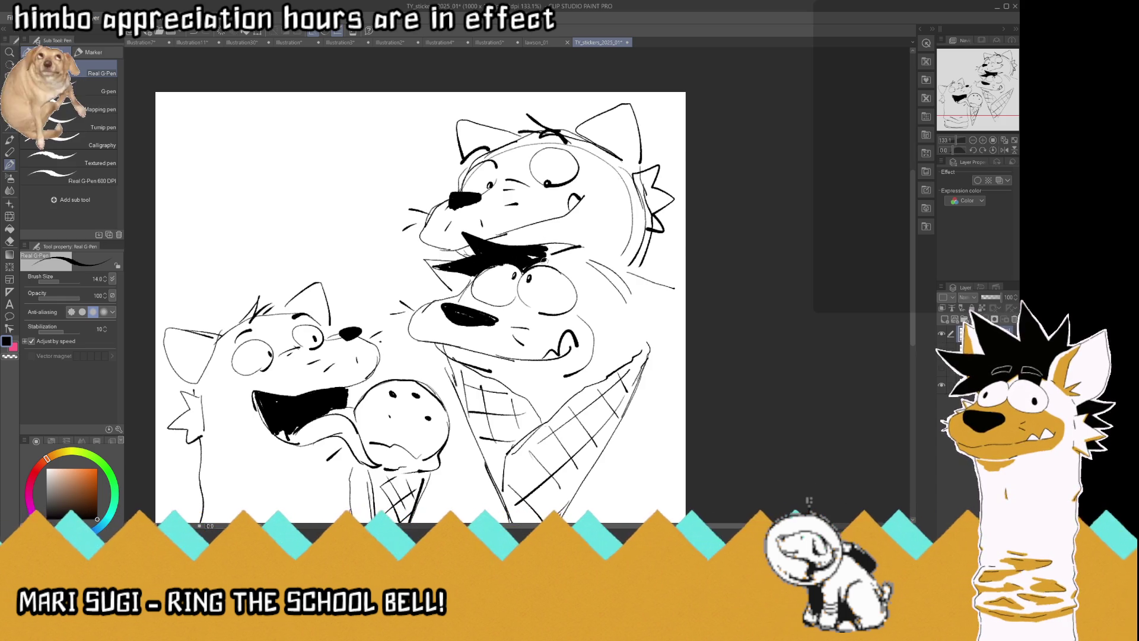
Outline the lower head and fill a solid black spiky hair tuft above its eyes
mouse_move(586, 265)
mouse_down()
mouse_move(592, 292)
mouse_move(578, 248)
mouse_up()
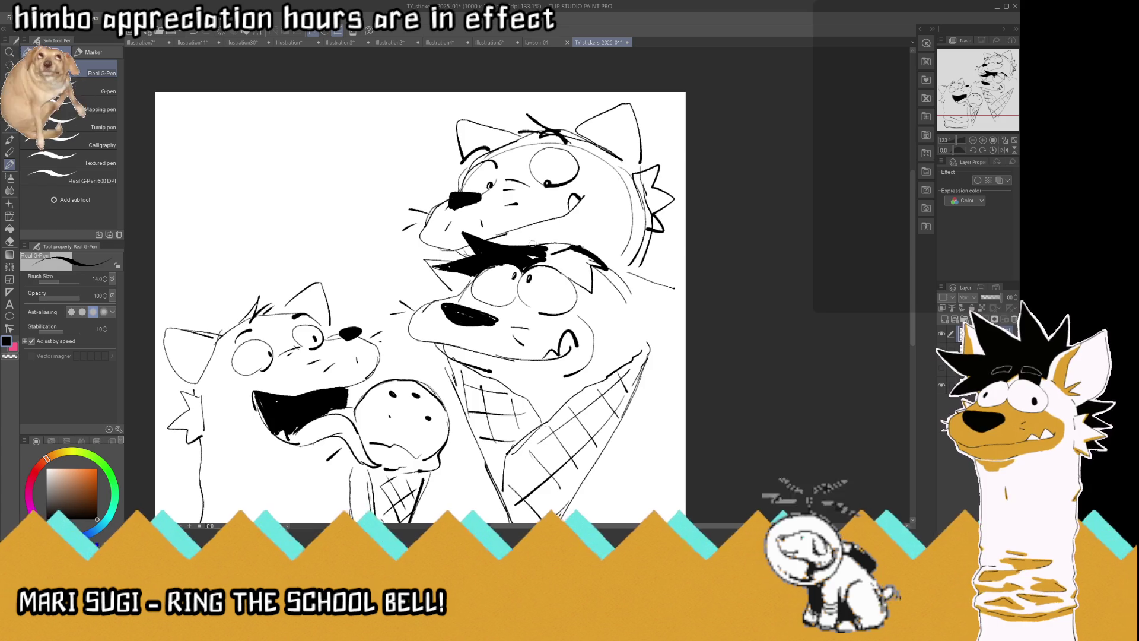
mouse_move(532, 261)
mouse_down()
mouse_move(578, 254)
mouse_move(563, 251)
mouse_move(590, 288)
mouse_move(561, 268)
mouse_move(676, 300)
mouse_move(618, 311)
mouse_move(632, 353)
mouse_move(648, 316)
mouse_move(638, 336)
mouse_move(662, 350)
mouse_move(562, 376)
mouse_up()
drag(491, 371, 559, 411)
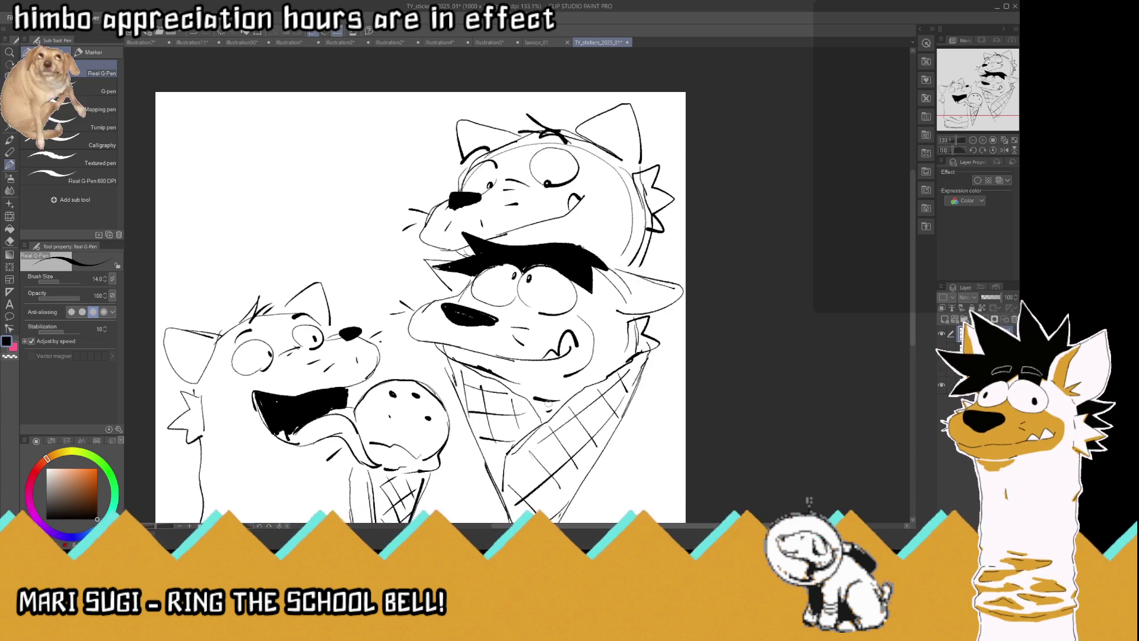
drag(474, 254, 415, 261)
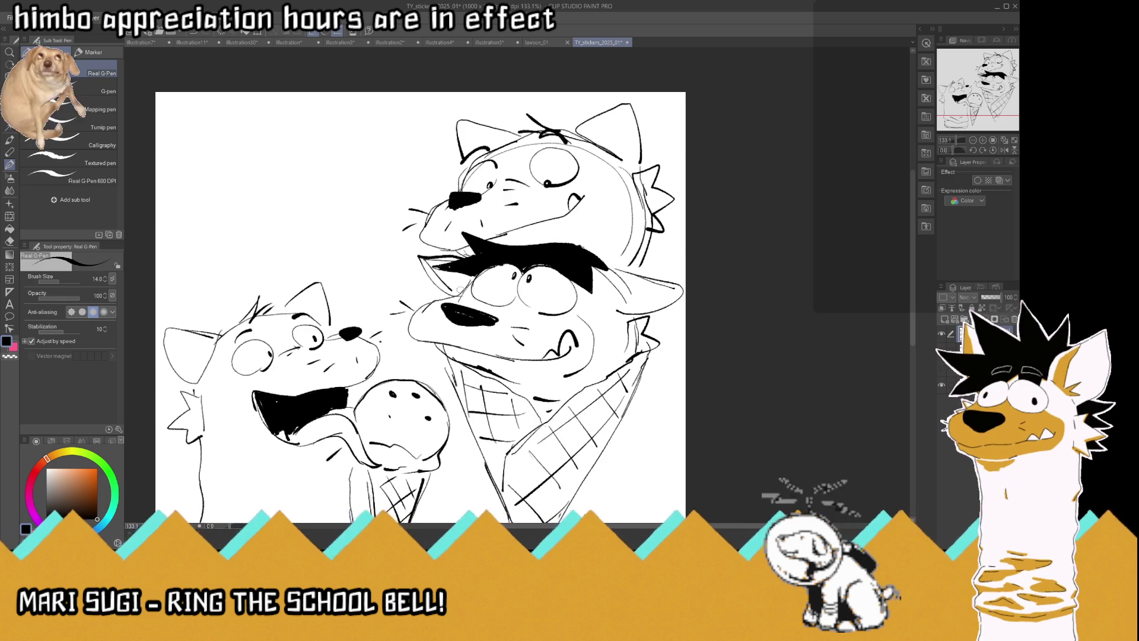
Paint white over the tuft's rough edge, then fill the black hair mass under the jaw with G-Pen strokes
scroll(460, 290, down, 5)
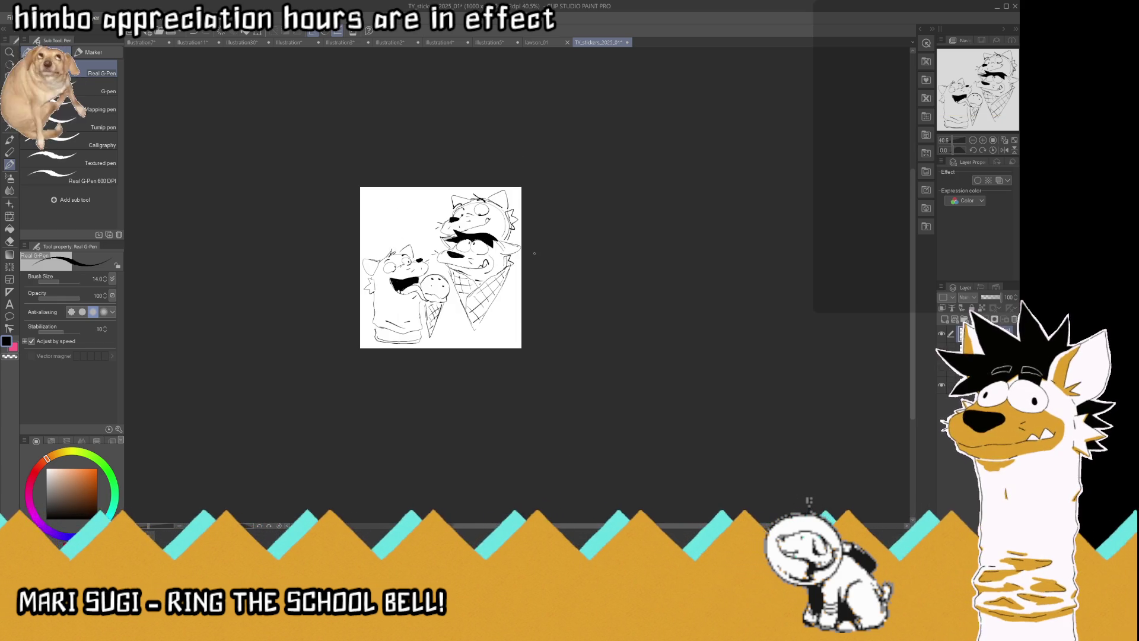
scroll(498, 237, up, 5)
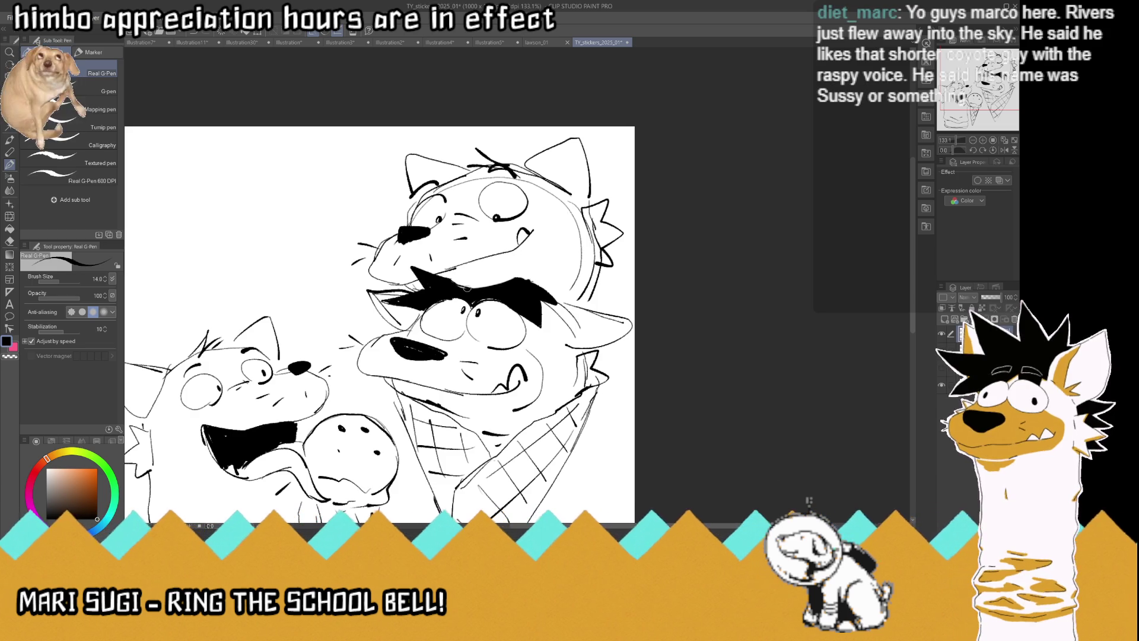
mouse_move(442, 269)
mouse_down()
mouse_move(412, 279)
mouse_move(445, 290)
mouse_move(477, 276)
mouse_move(413, 280)
mouse_up()
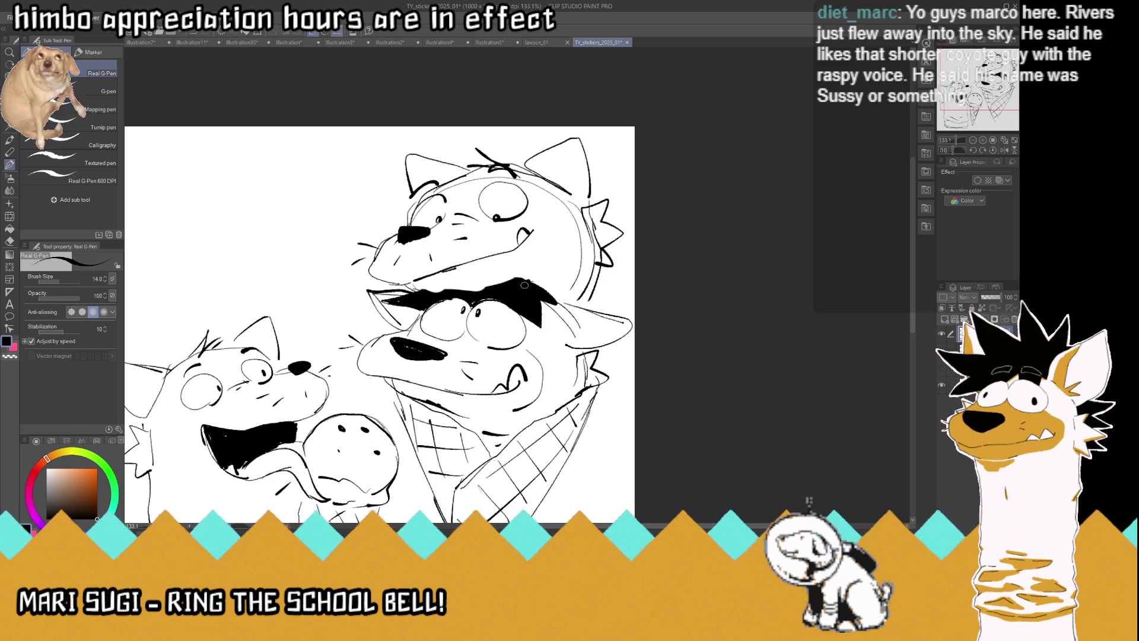
mouse_move(555, 278)
mouse_down()
mouse_move(572, 295)
mouse_move(536, 317)
mouse_move(559, 310)
mouse_move(469, 278)
mouse_move(396, 298)
mouse_move(455, 288)
mouse_move(441, 292)
mouse_up()
mouse_move(516, 281)
mouse_down()
mouse_move(470, 285)
mouse_move(525, 262)
mouse_move(550, 276)
mouse_up()
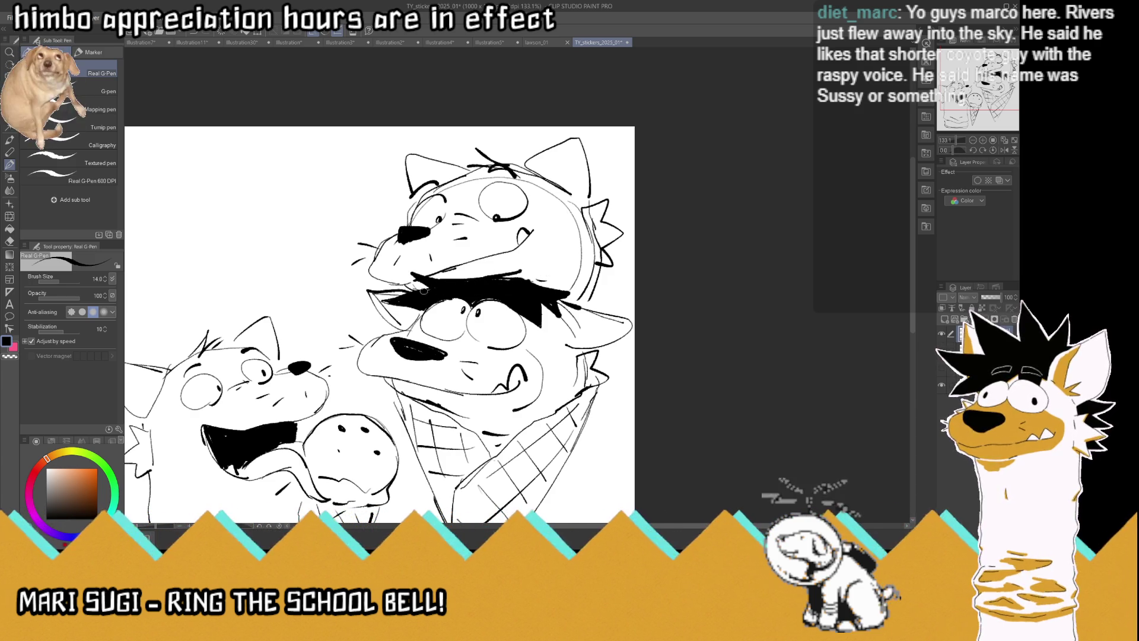
scroll(434, 278, down, 4)
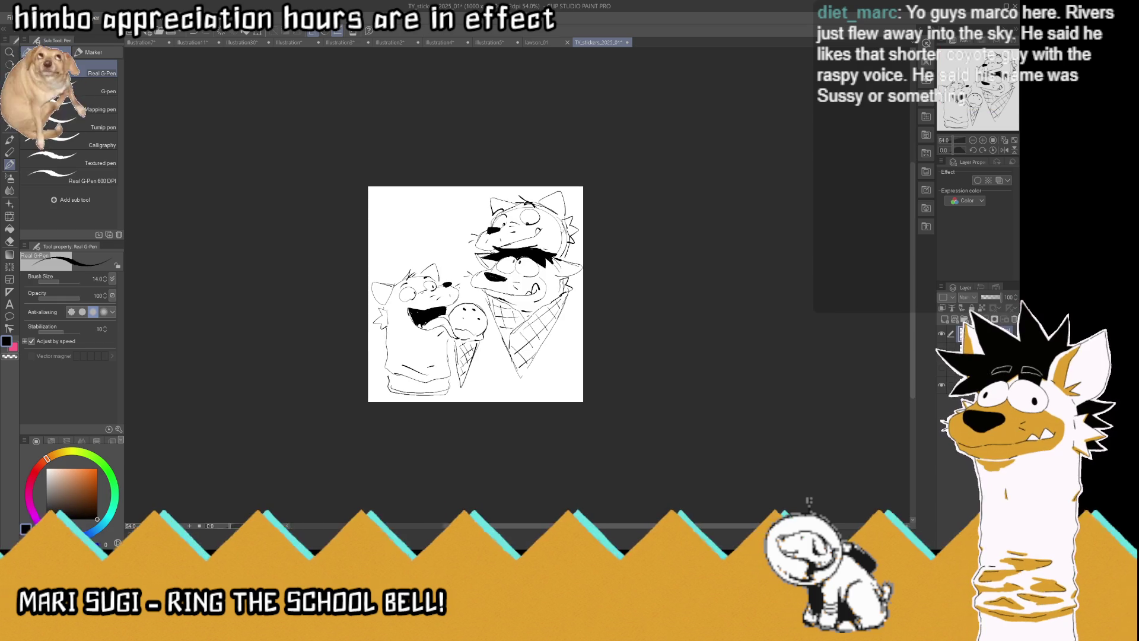
scroll(516, 231, up, 4)
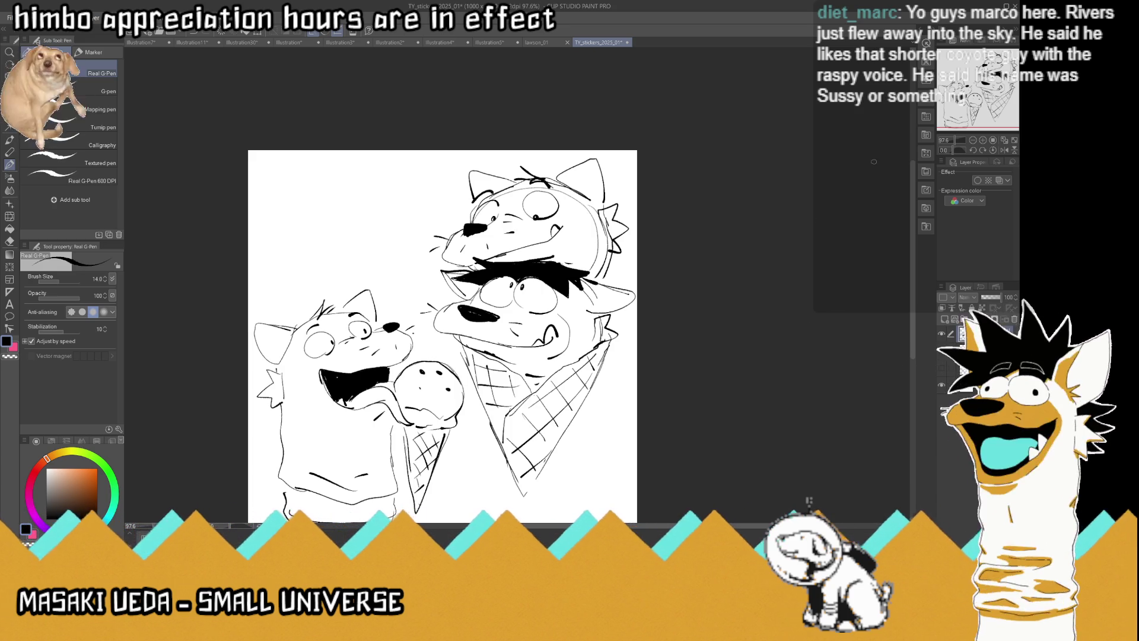
click(1003, 140)
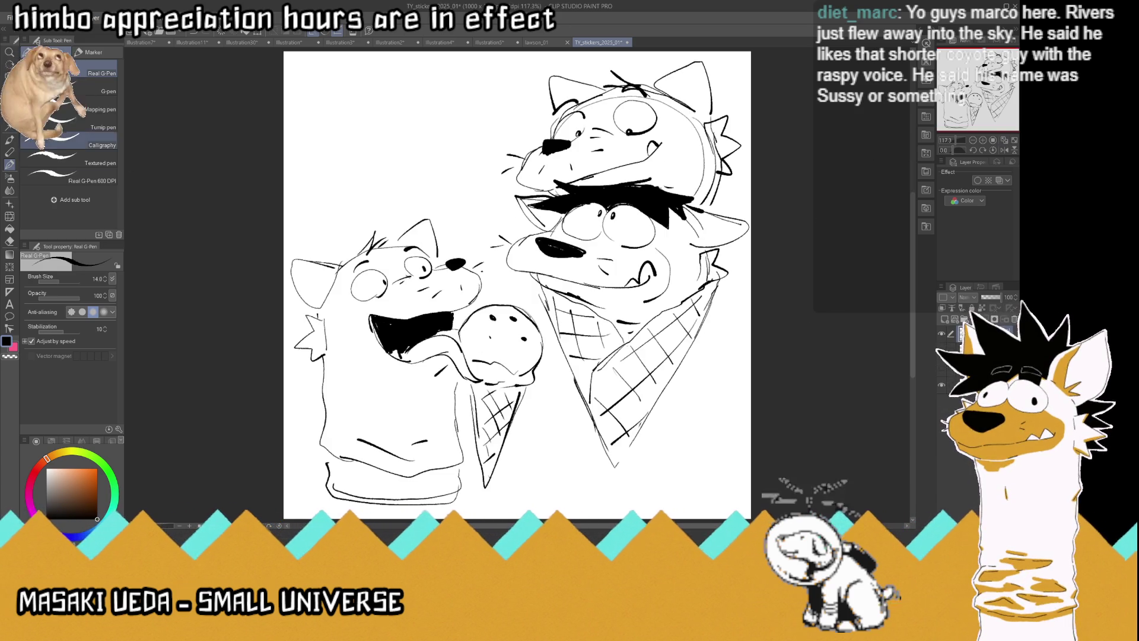
key(m)
key(ctrl+alt+0)
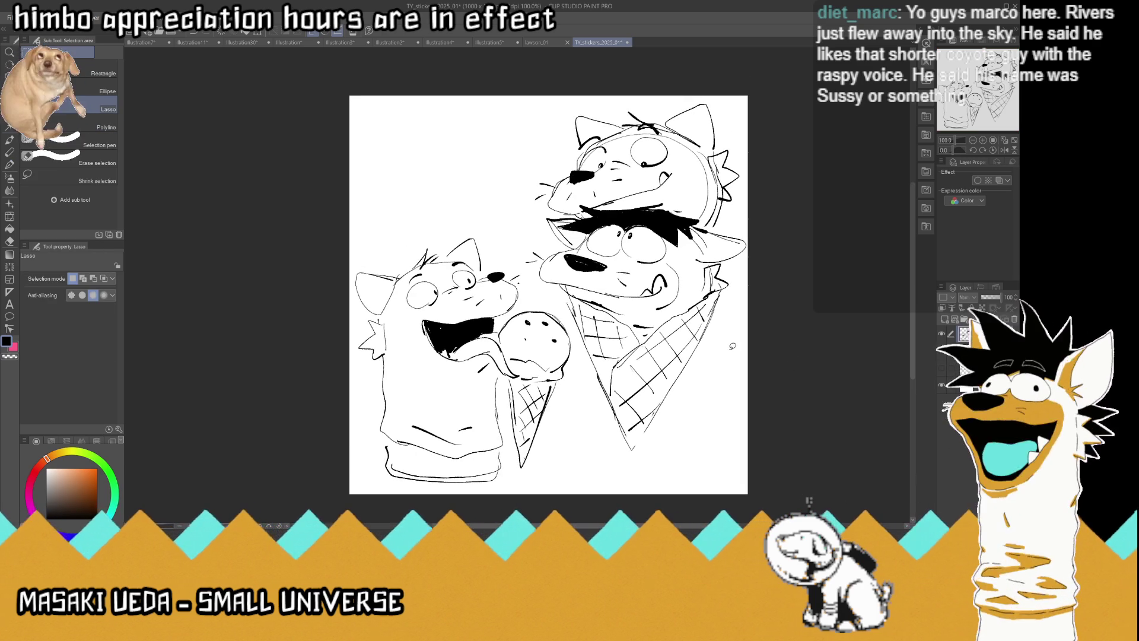
mouse_move(514, 250)
mouse_down()
mouse_move(576, 331)
mouse_move(580, 425)
mouse_move(551, 504)
mouse_move(353, 203)
mouse_move(506, 200)
mouse_up()
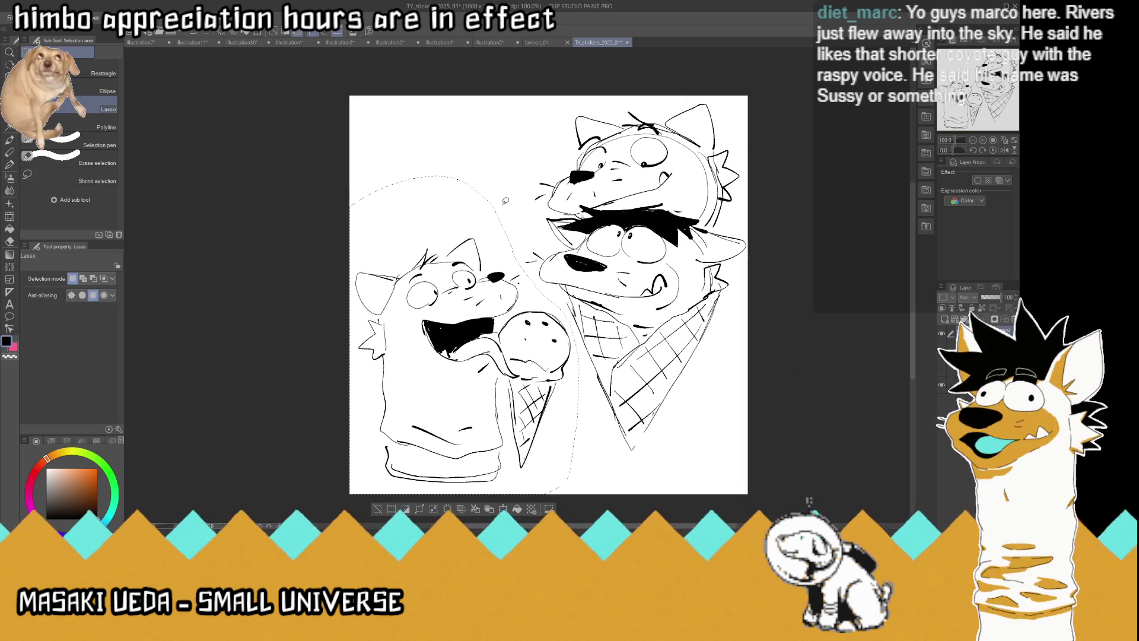
click(10, 90)
drag(497, 354, 497, 328)
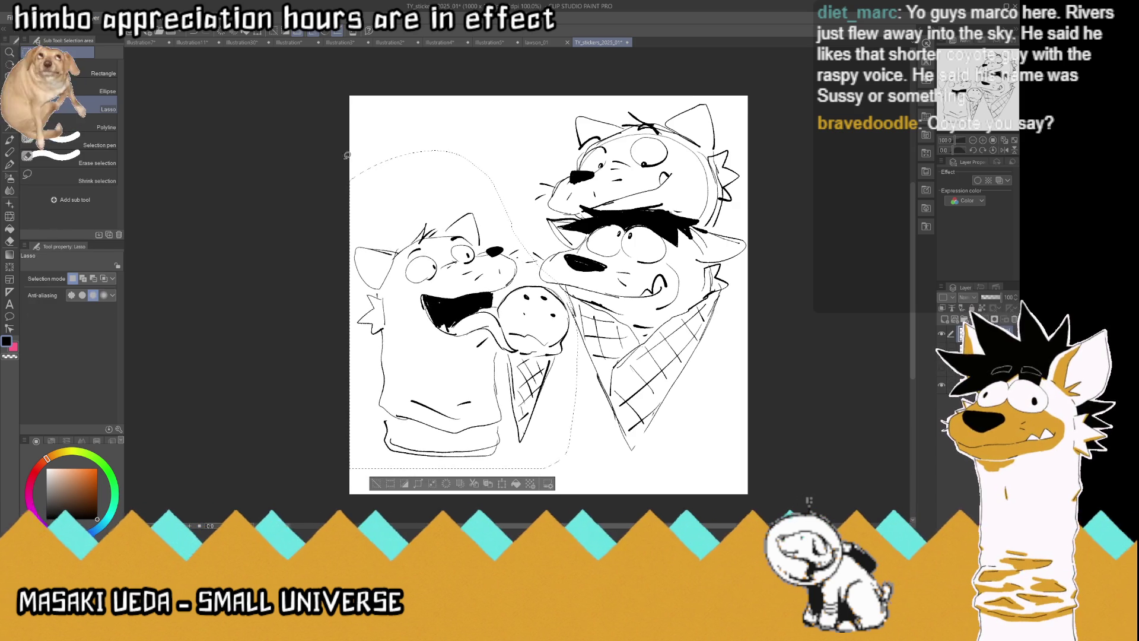
key(ctrl+d)
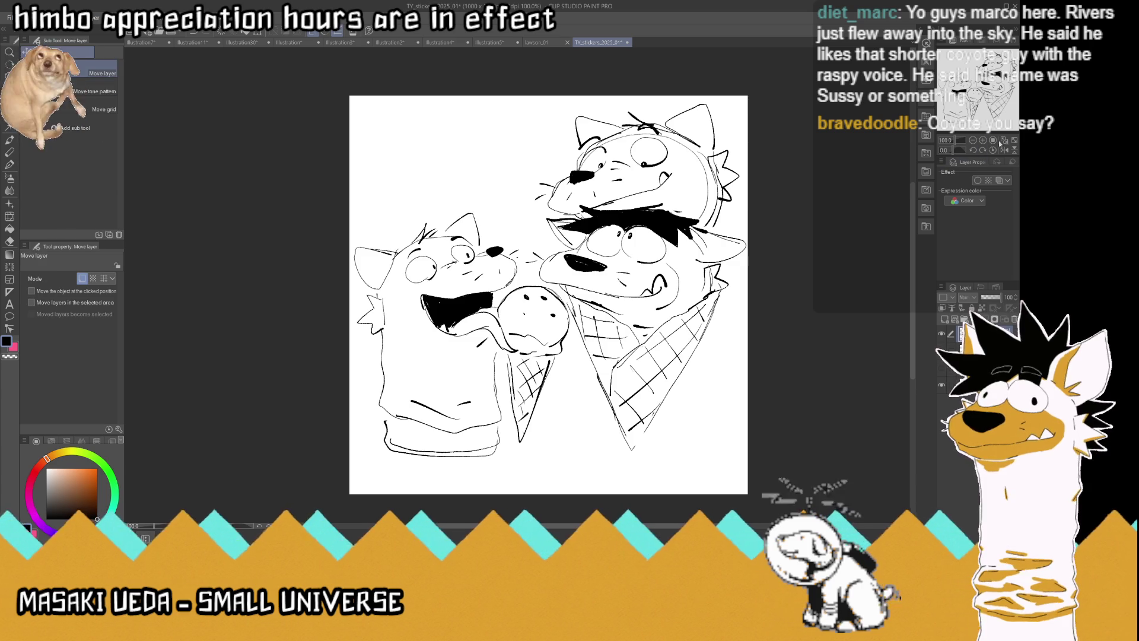
scroll(647, 214, up, 1)
drag(623, 231, 623, 236)
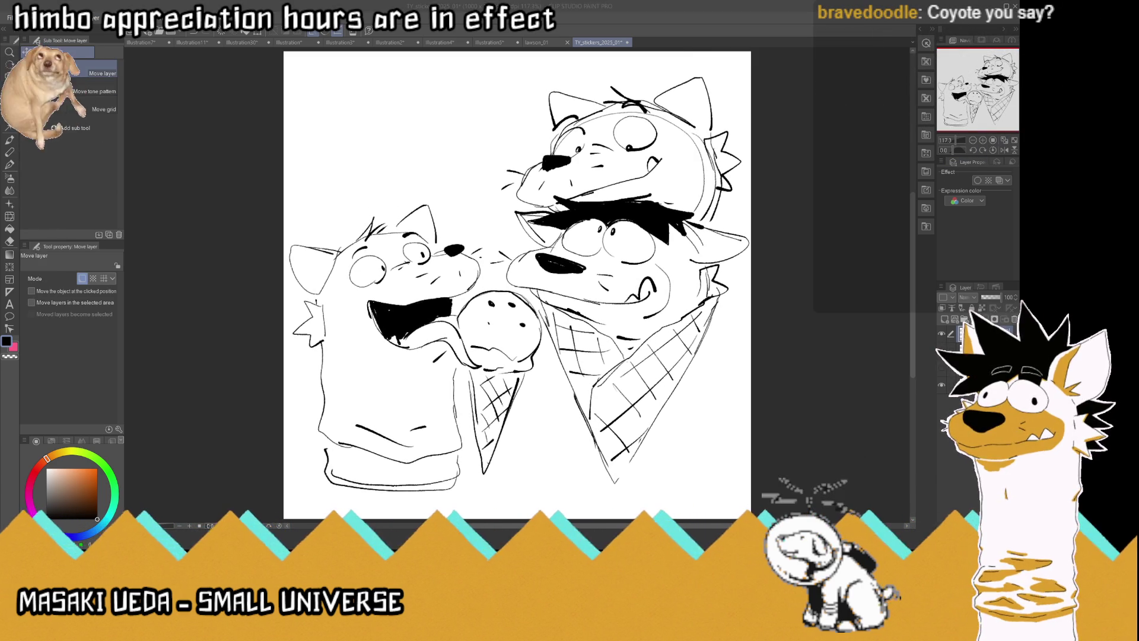
key(ctrl+s)
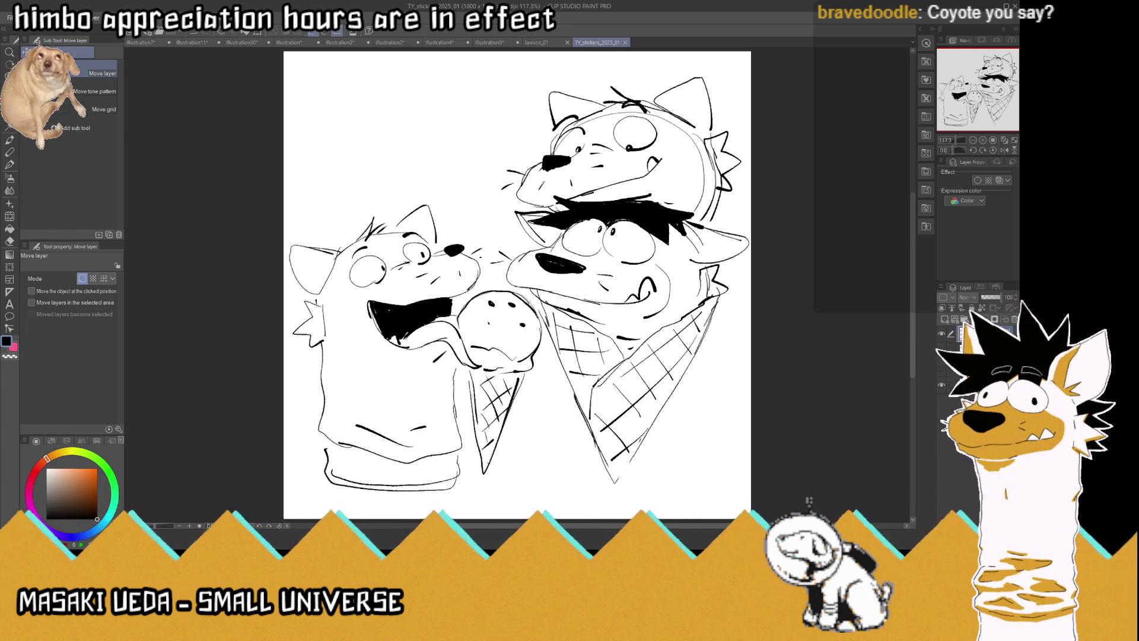
key(Delete)
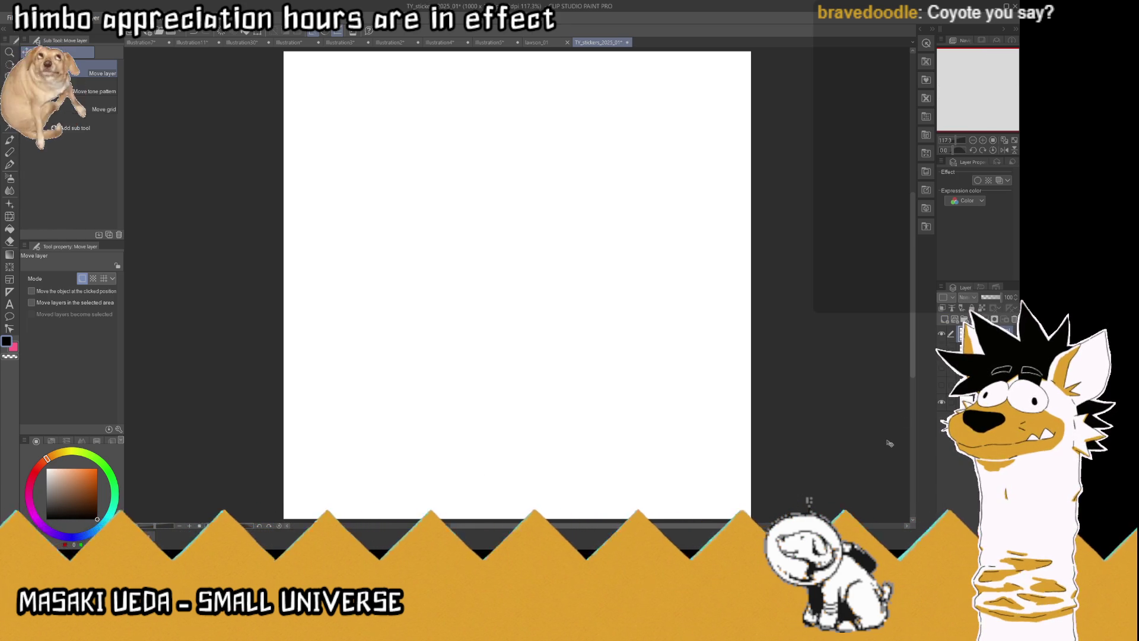
key(ctrl+z)
scroll(694, 388, down, 3)
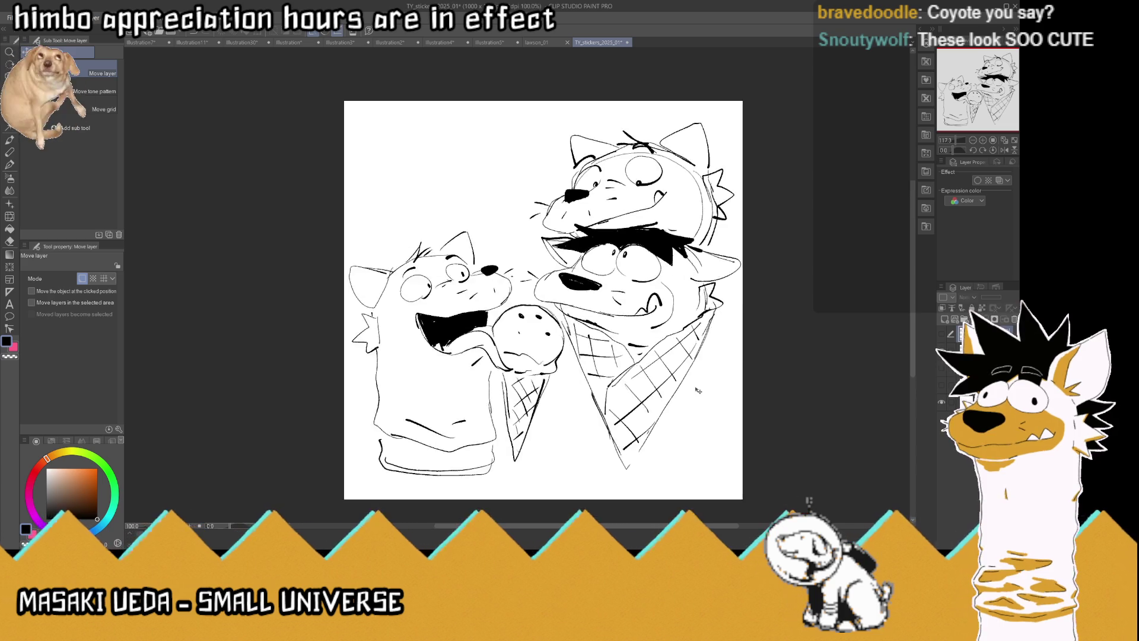
scroll(513, 173, up, 3)
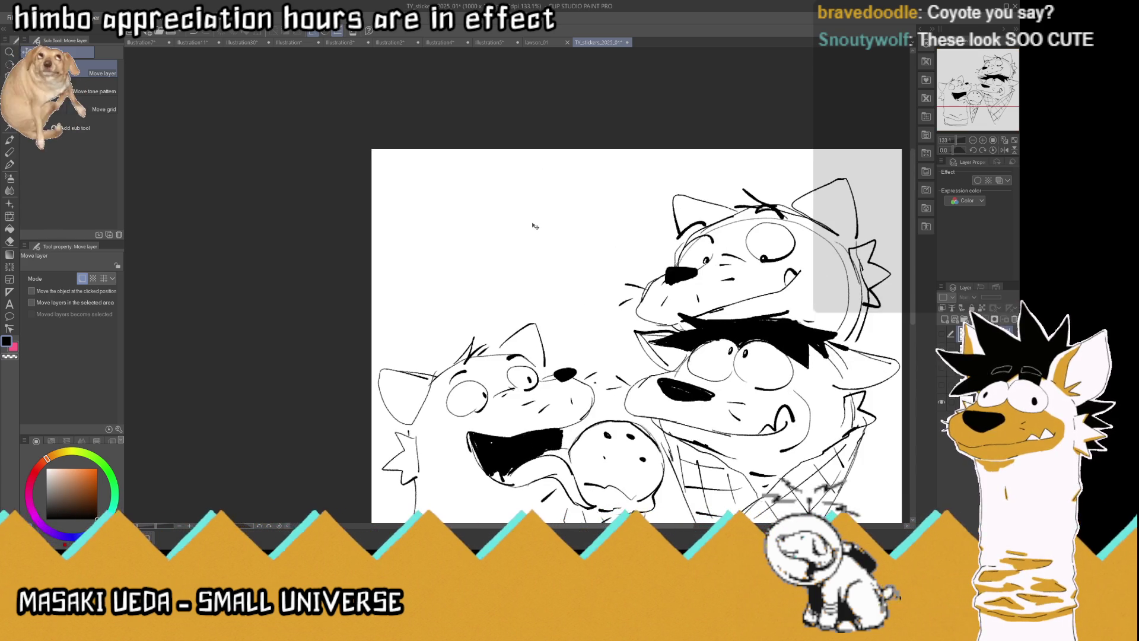
With the G-Pen, outline a small new head top-left with chin, snout, whiskers and ear
click(11, 164)
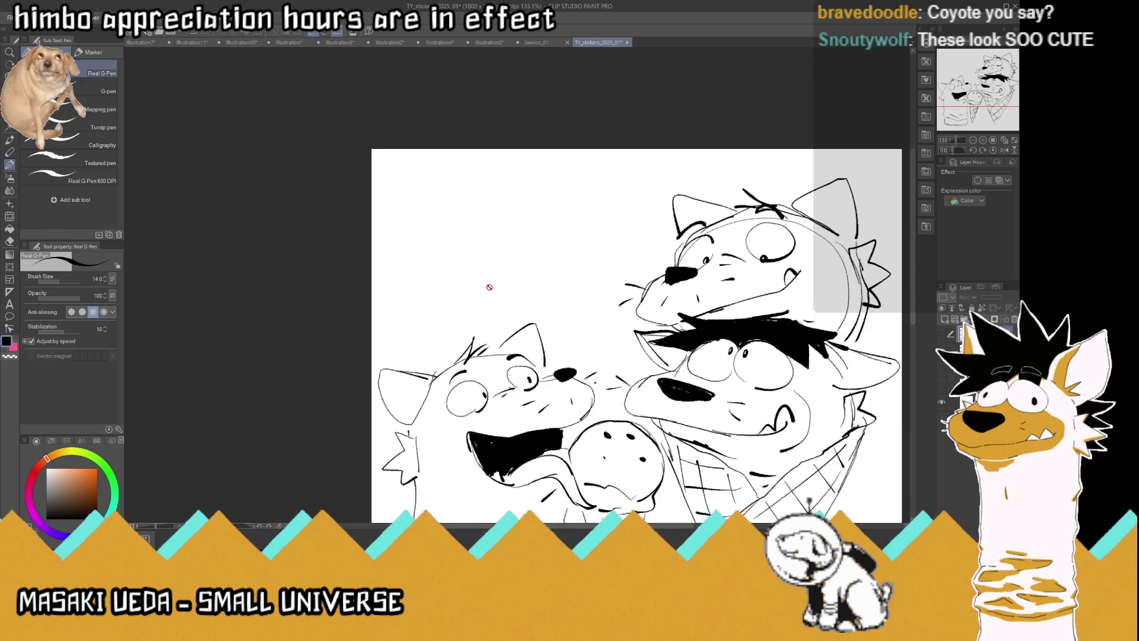
mouse_move(497, 226)
mouse_down()
mouse_move(488, 239)
mouse_move(441, 231)
mouse_move(454, 206)
mouse_move(458, 231)
mouse_move(549, 250)
mouse_move(463, 268)
mouse_up()
mouse_move(538, 245)
mouse_down()
mouse_move(557, 249)
mouse_move(510, 264)
mouse_up()
mouse_move(516, 207)
mouse_down()
mouse_move(522, 228)
mouse_move(446, 265)
mouse_move(444, 248)
mouse_move(423, 268)
mouse_move(536, 270)
mouse_move(525, 321)
mouse_move(442, 314)
mouse_move(448, 288)
mouse_up()
mouse_move(503, 314)
mouse_down()
mouse_move(472, 303)
mouse_move(449, 331)
mouse_move(522, 325)
mouse_up()
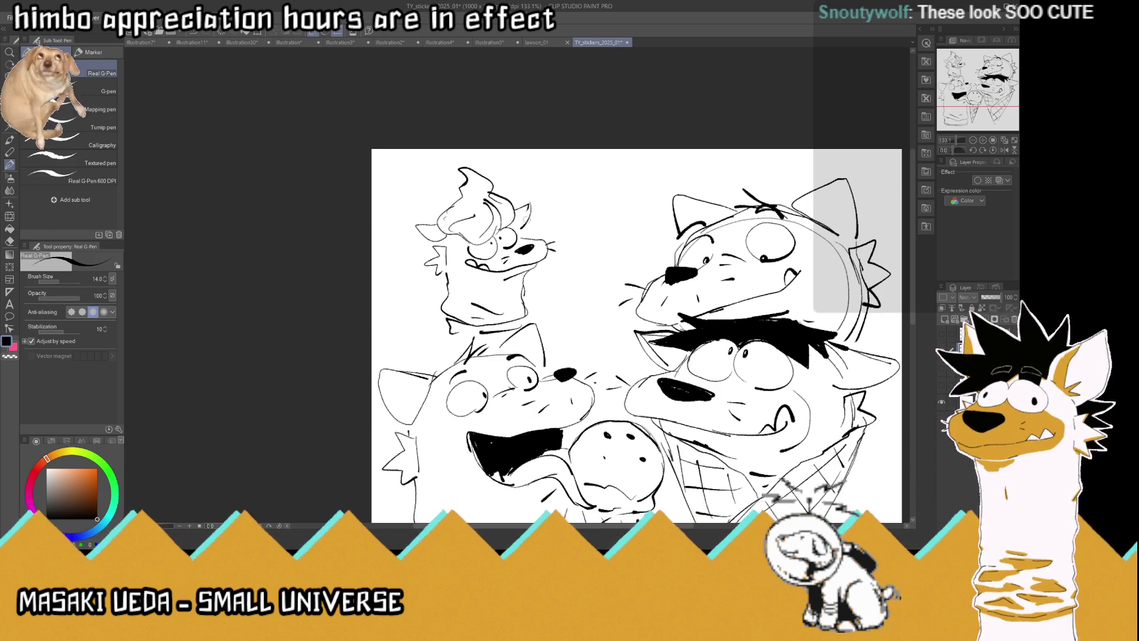
mouse_move(510, 218)
mouse_down()
mouse_move(538, 216)
mouse_move(513, 235)
mouse_up()
Add zigzag fur to the small head and ink dark marks inside its right ear
mouse_move(432, 237)
mouse_down()
mouse_move(414, 246)
mouse_move(431, 262)
mouse_move(419, 260)
mouse_move(436, 243)
mouse_up()
mouse_move(526, 222)
mouse_down()
mouse_move(508, 236)
mouse_move(520, 223)
mouse_up()
drag(528, 228, 475, 235)
mouse_move(511, 219)
mouse_down()
mouse_move(496, 226)
mouse_move(529, 234)
mouse_up()
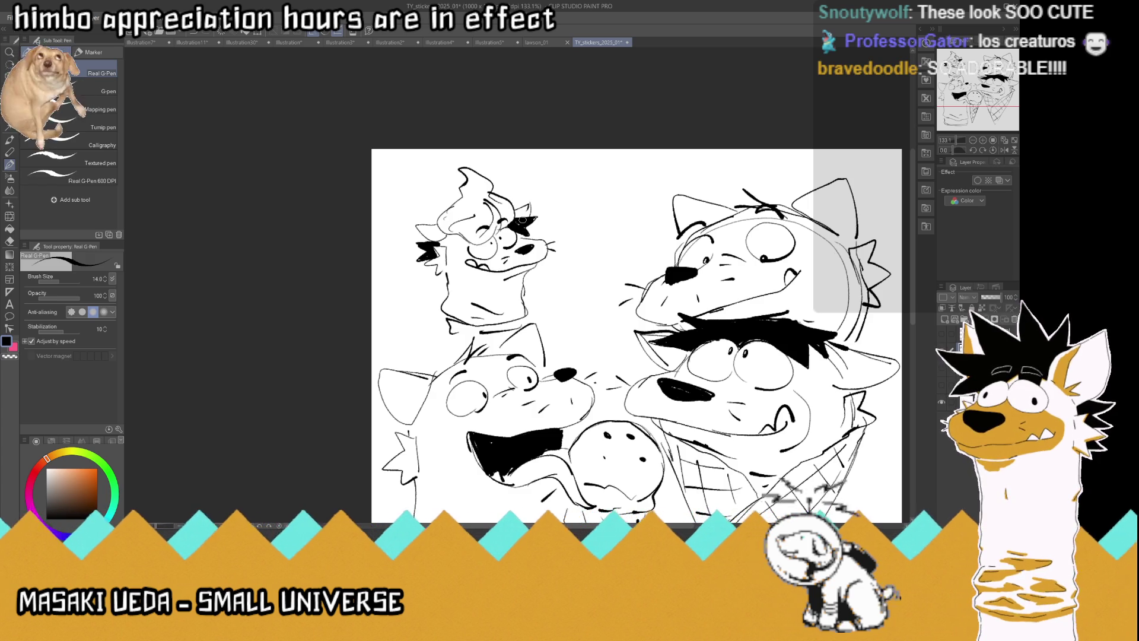
Add black cheek fur marks to the right character
key(ctrl+minus)
mouse_move(773, 338)
mouse_down()
mouse_move(750, 350)
mouse_move(751, 337)
mouse_up()
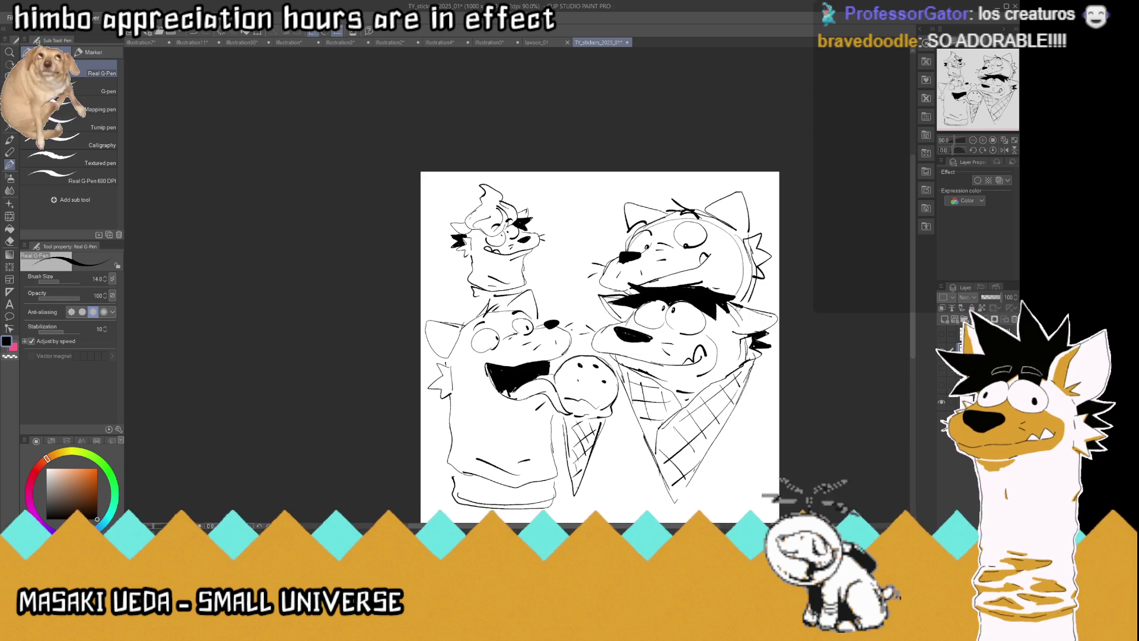
scroll(720, 300, down, 2)
Fit the canvas to the window, save the sketch, then delete the drawing to clear the layer
click(1004, 141)
key(ctrl+s)
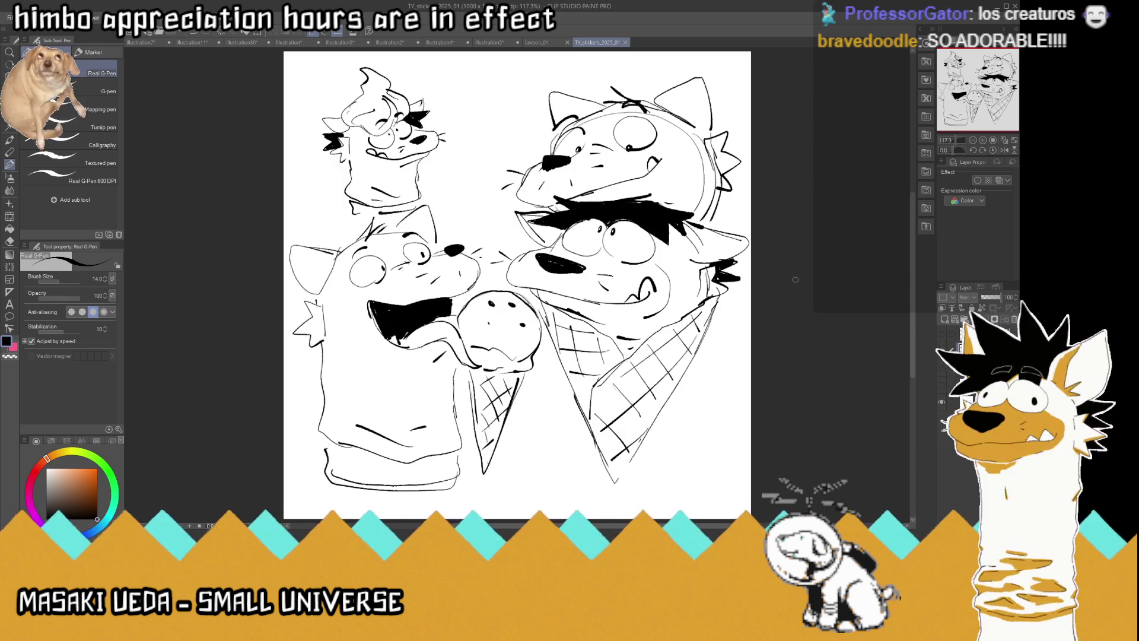
scroll(771, 278, down, 3)
scroll(542, 251, up, 7)
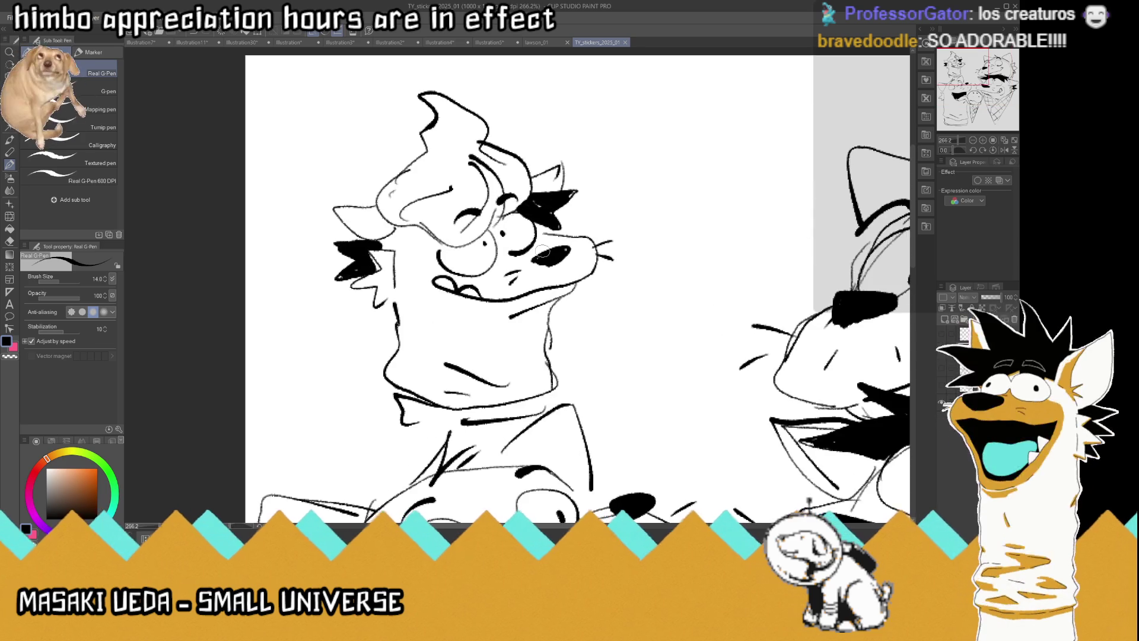
scroll(542, 256, down, 3)
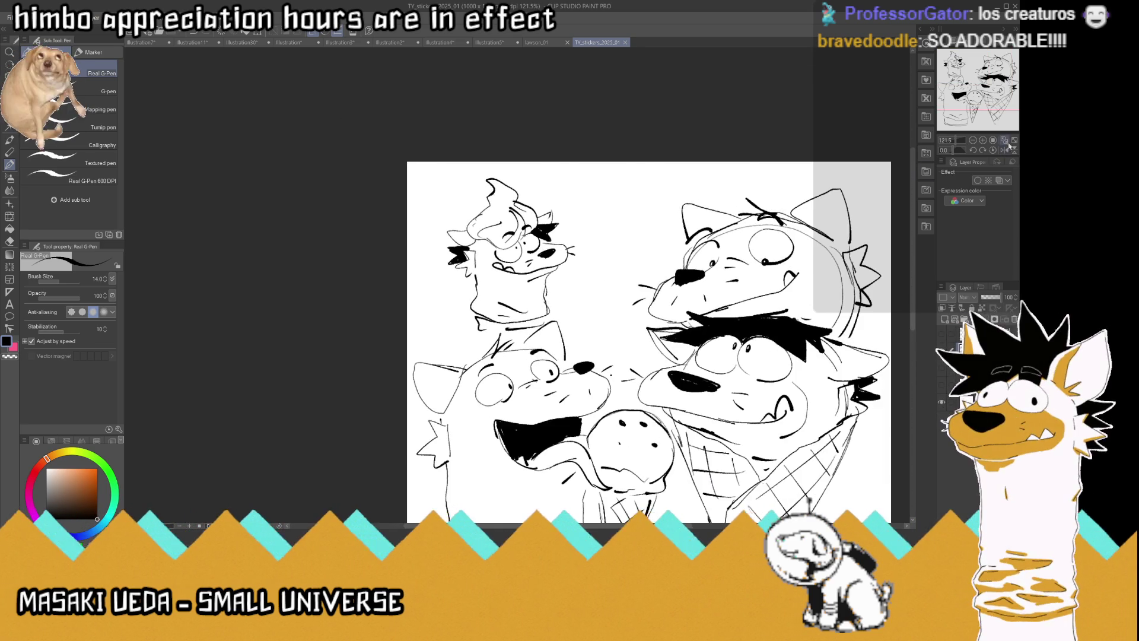
click(1005, 141)
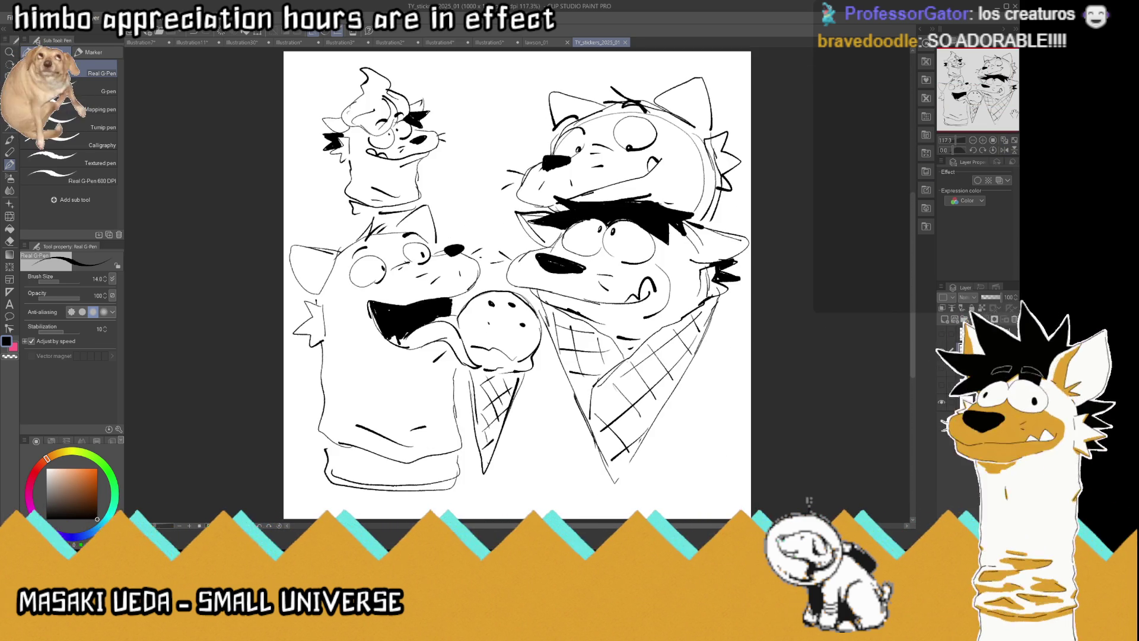
key(Delete)
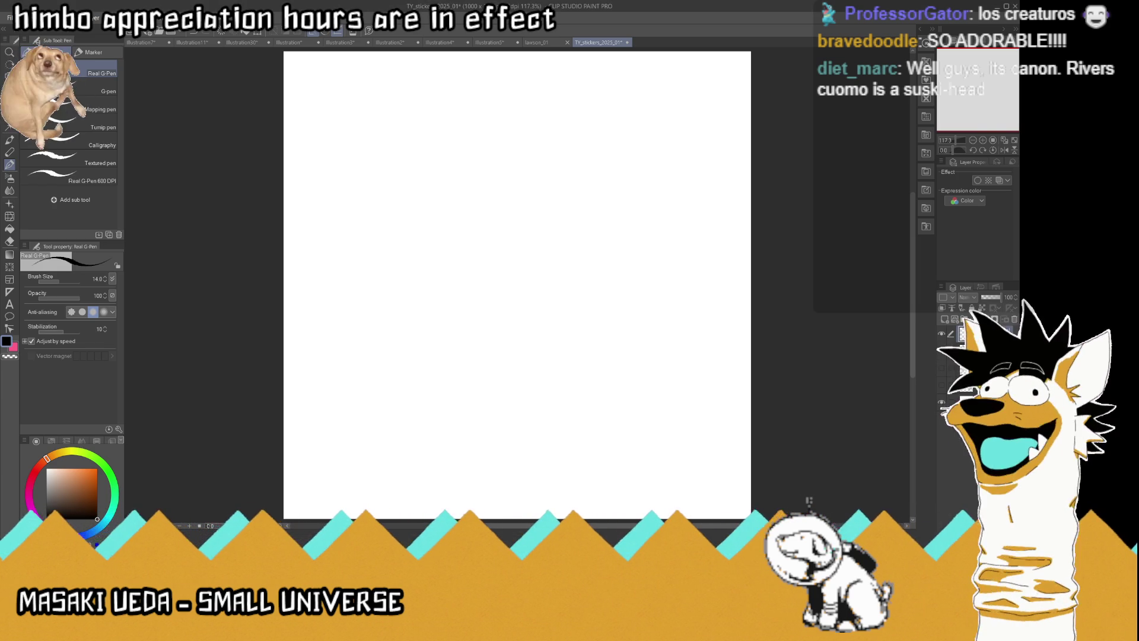
Paste the green toy train photo and erase its top part with a rectangular selection
key(ctrl+v)
key(ctrl+minus)
key(ctrl+minus)
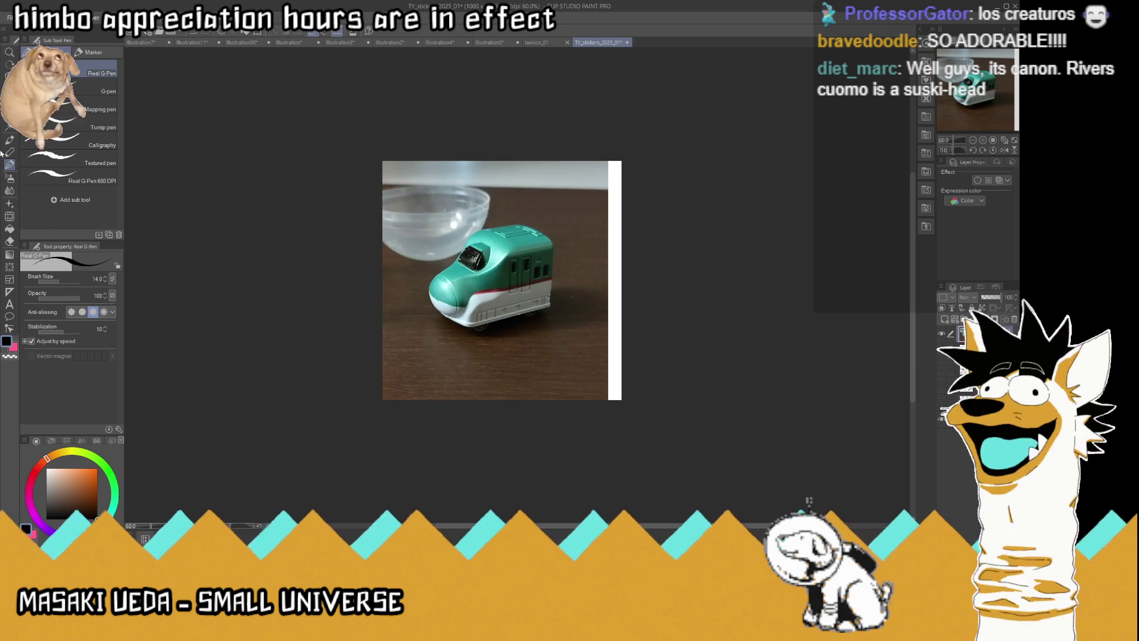
key(m)
drag(330, 112, 748, 218)
key(Delete)
key(ctrl+d)
Move the train photo up, erase the area below it, then undo that erase
key(v)
drag(558, 331, 561, 269)
click(10, 113)
mouse_move(297, 428)
mouse_down()
mouse_move(714, 300)
mouse_move(727, 233)
mouse_move(727, 248)
mouse_up()
key(Delete)
key(ctrl+d)
click(11, 86)
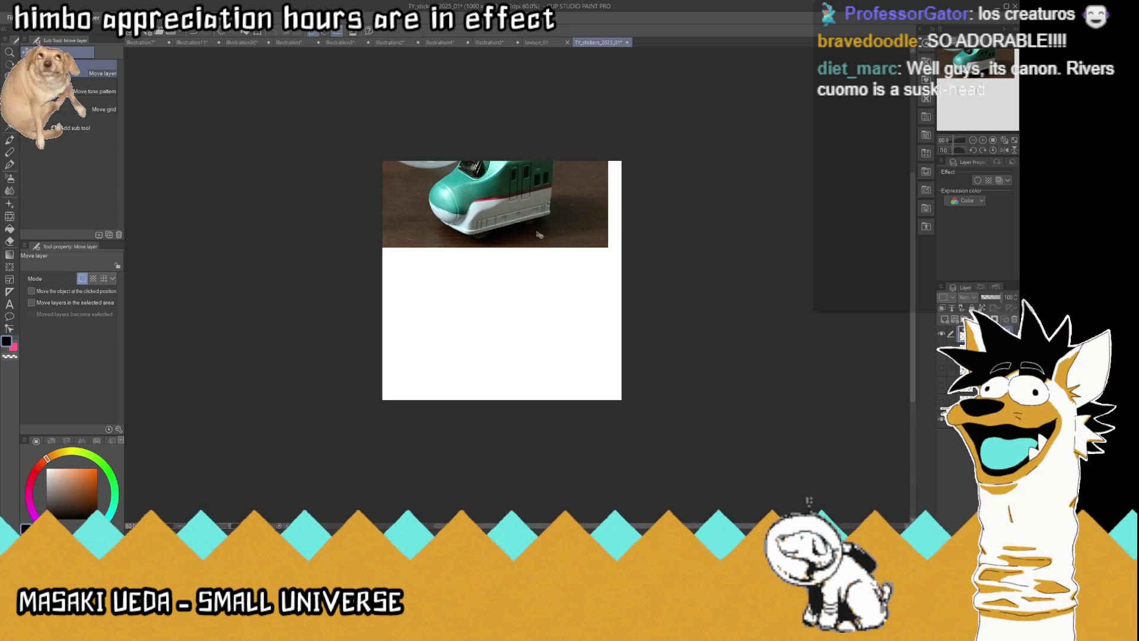
key(ctrl+z)
key(ctrl+z)
Trim the photo's right and left strips, fit the view, and hide the train photo layer
mouse_move(870, 125)
mouse_down()
mouse_move(817, 200)
mouse_move(582, 451)
mouse_move(560, 449)
mouse_up()
key(Delete)
drag(288, 143, 425, 411)
key(Delete)
key(ctrl+d)
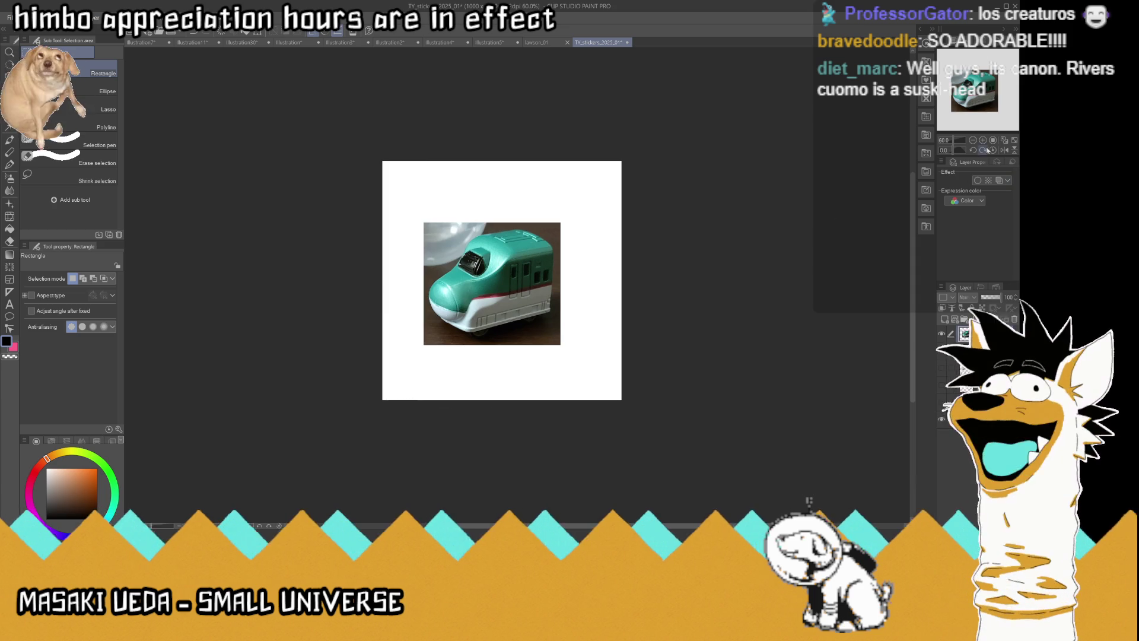
click(1004, 141)
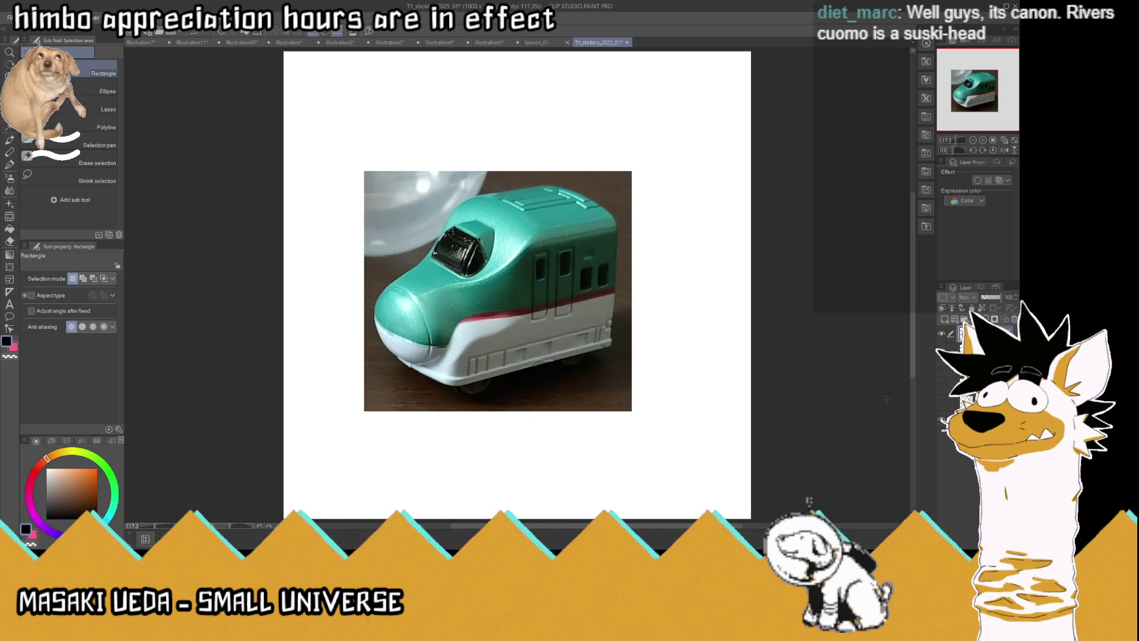
click(942, 336)
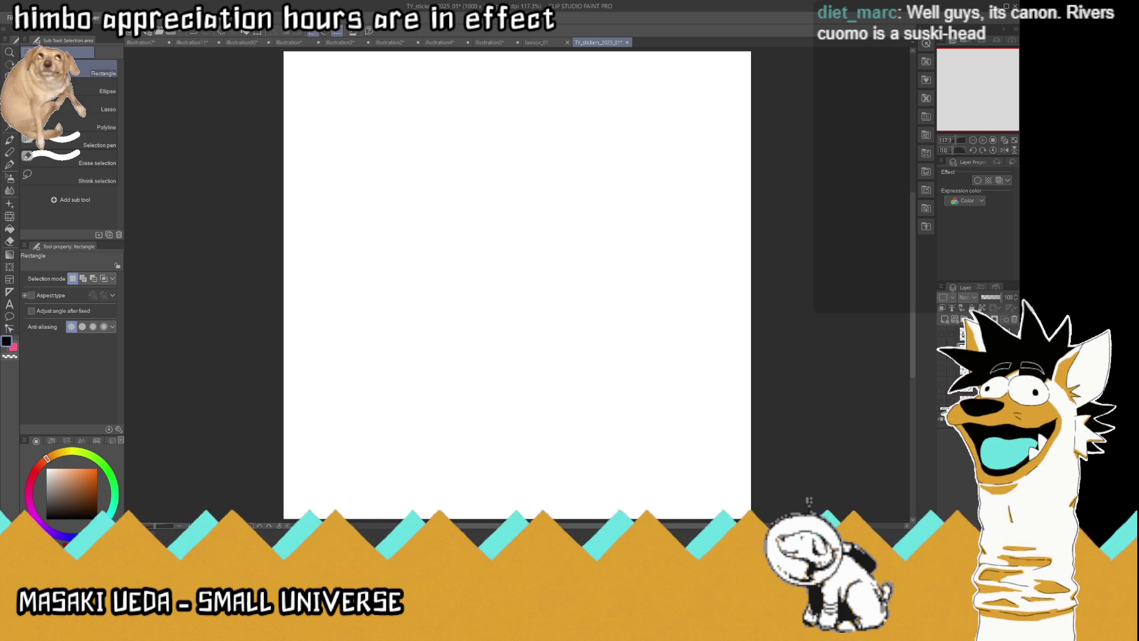
With the G-Pen, draw the triangular pizza slice outline and its crust line
click(10, 166)
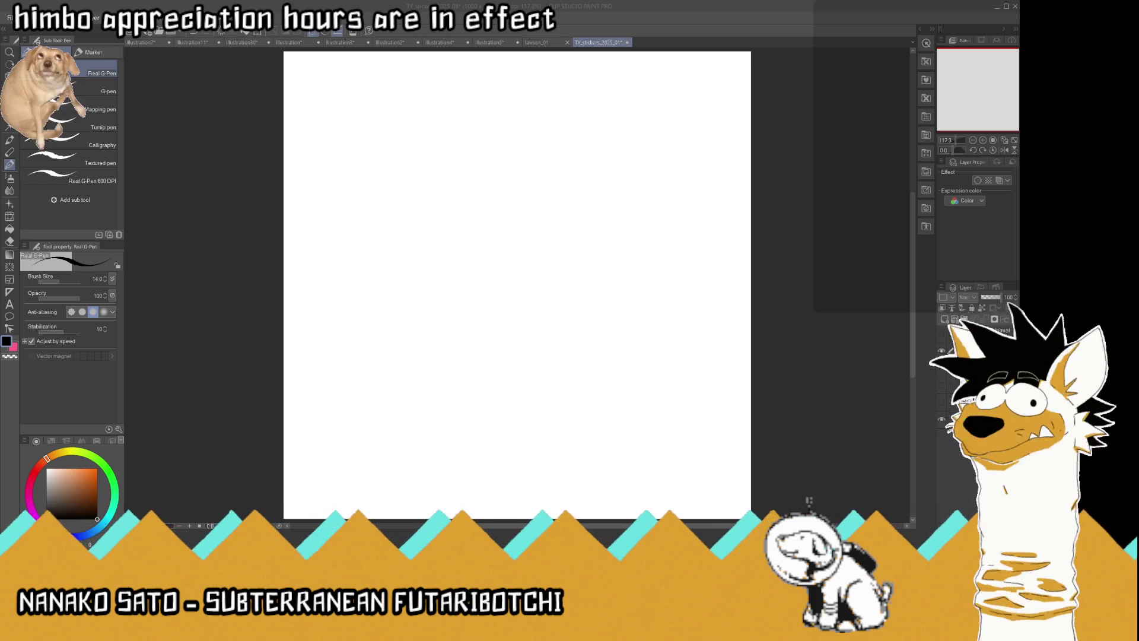
mouse_move(504, 372)
mouse_down()
mouse_move(447, 229)
mouse_move(648, 206)
mouse_move(527, 402)
mouse_up()
drag(458, 230, 642, 243)
Add three solid dark pepperoni rounds, extend the slice to its tip, then delete the sketch
mouse_move(495, 249)
mouse_down()
mouse_move(480, 270)
mouse_move(502, 282)
mouse_move(506, 272)
mouse_move(491, 282)
mouse_move(499, 265)
mouse_up()
mouse_move(579, 274)
mouse_down()
mouse_move(549, 315)
mouse_move(590, 291)
mouse_move(561, 284)
mouse_move(576, 307)
mouse_up()
mouse_move(495, 345)
mouse_down()
mouse_move(508, 384)
mouse_move(525, 350)
mouse_up()
mouse_move(527, 351)
mouse_down()
mouse_move(506, 362)
mouse_move(521, 368)
mouse_up()
drag(579, 330, 515, 421)
drag(515, 421, 503, 366)
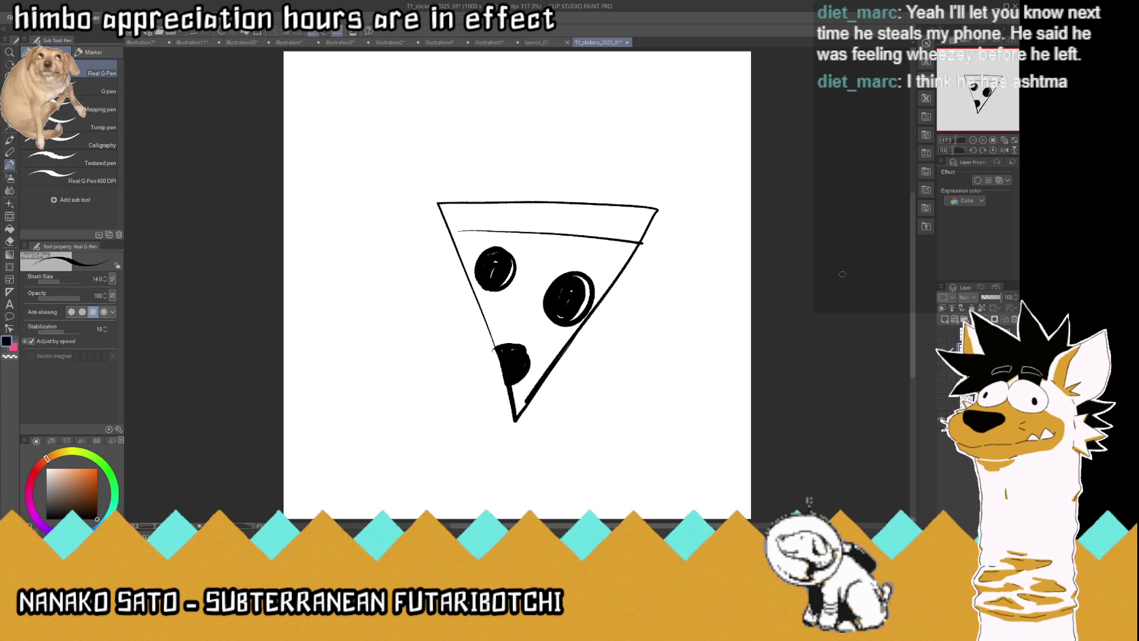
key(Delete)
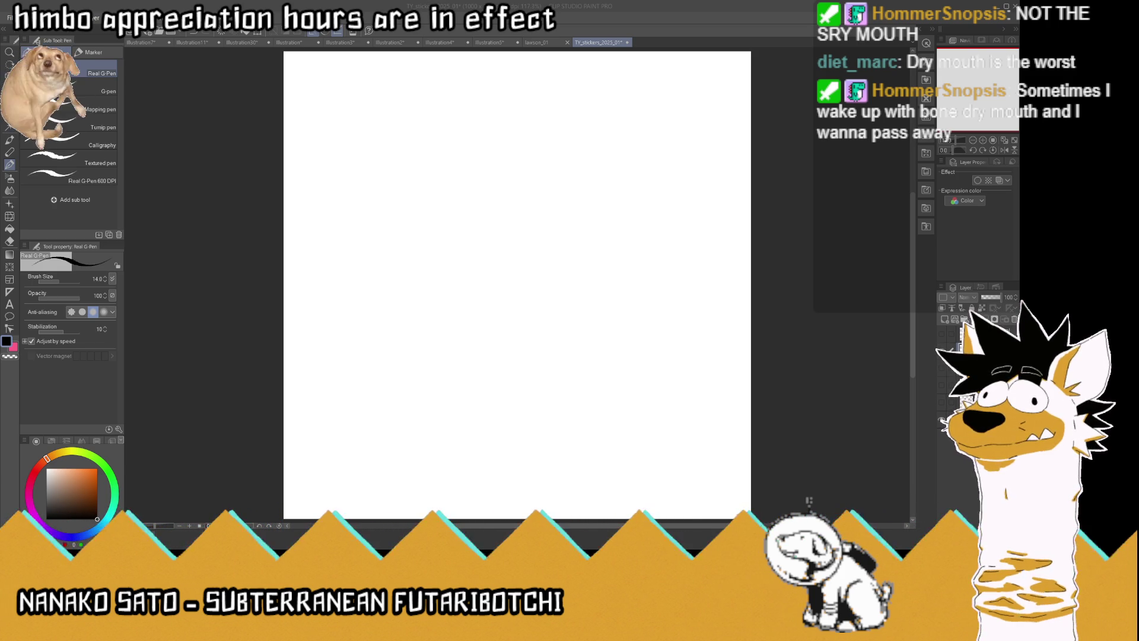
Ink a looping pretzel with a crossing twist, shift it down-left, and begin a round head above it
mouse_move(424, 406)
mouse_down()
mouse_move(375, 353)
mouse_move(435, 358)
mouse_move(491, 342)
mouse_move(454, 406)
mouse_move(433, 407)
mouse_up()
mouse_move(430, 377)
mouse_down()
mouse_move(414, 405)
mouse_move(463, 392)
mouse_move(388, 374)
mouse_move(423, 389)
mouse_move(462, 339)
mouse_move(462, 380)
mouse_up()
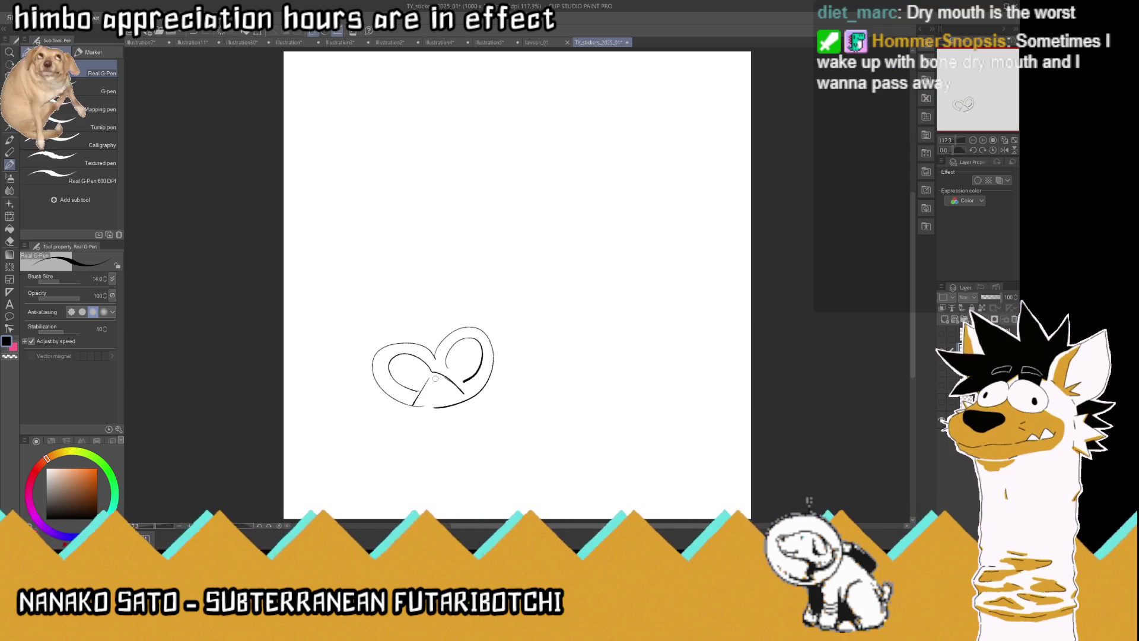
mouse_move(427, 369)
mouse_down()
mouse_move(442, 386)
mouse_move(437, 409)
mouse_move(468, 406)
mouse_move(441, 396)
mouse_move(456, 398)
mouse_move(446, 382)
mouse_up()
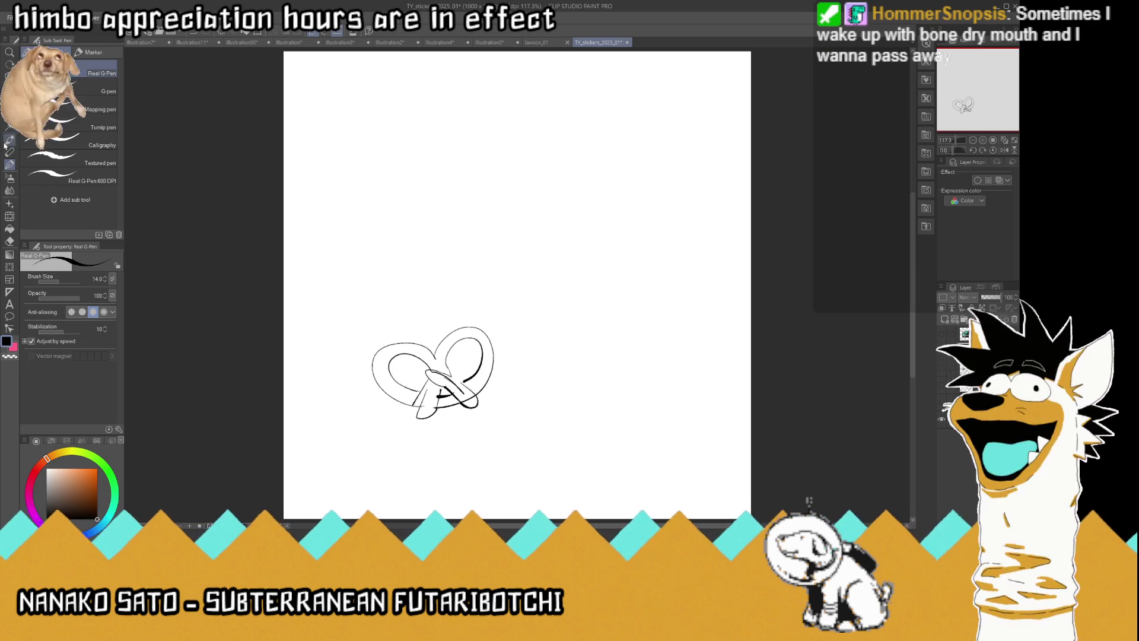
drag(433, 374, 411, 439)
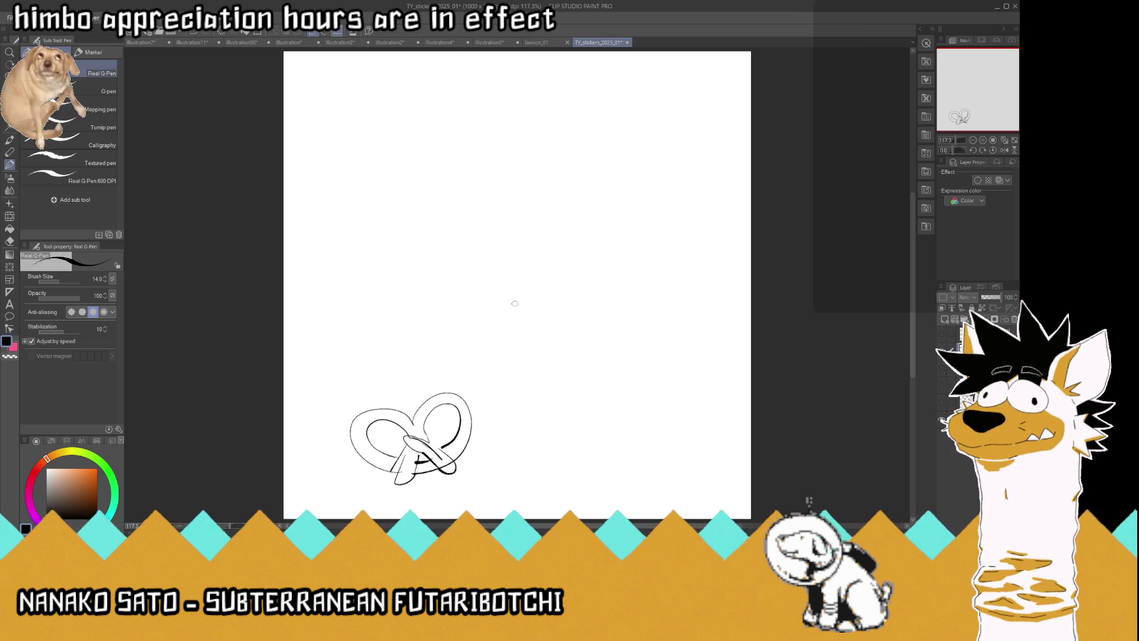
mouse_move(461, 311)
mouse_down()
mouse_move(467, 300)
mouse_move(463, 309)
mouse_move(425, 295)
mouse_move(480, 289)
mouse_move(433, 261)
mouse_move(512, 273)
mouse_move(500, 296)
mouse_up()
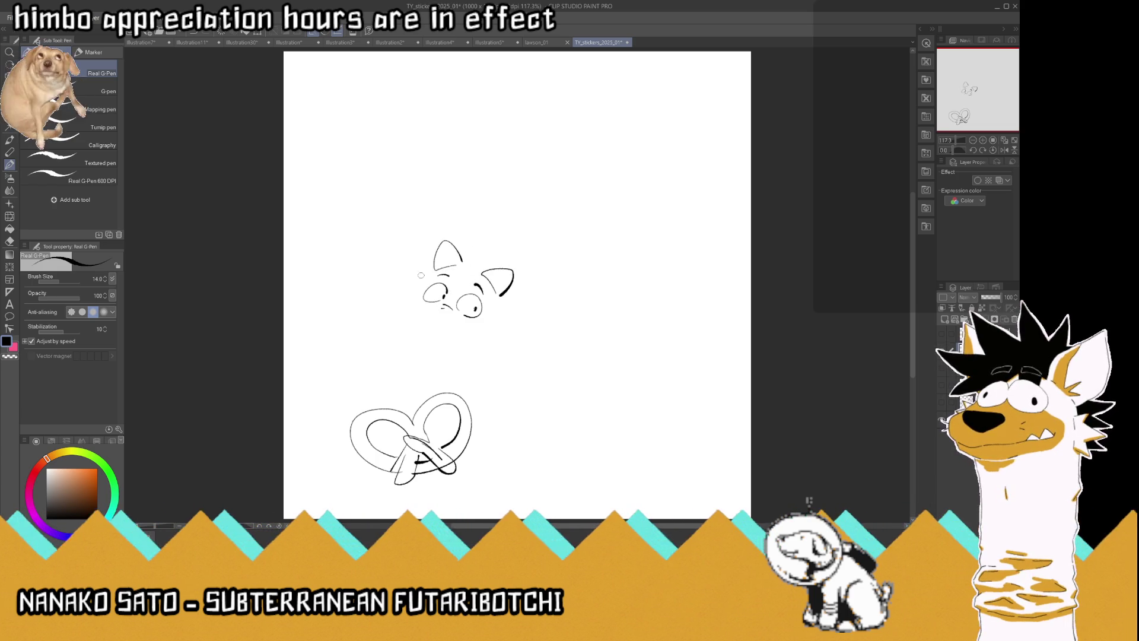
Outline the cat's head, chin, mouth and right cheek, then undo the stray stroke beside its ear
mouse_move(422, 276)
mouse_down()
mouse_move(400, 309)
mouse_move(435, 333)
mouse_move(427, 314)
mouse_move(392, 307)
mouse_move(417, 325)
mouse_move(475, 328)
mouse_move(474, 348)
mouse_move(477, 331)
mouse_up()
mouse_move(482, 329)
mouse_down()
mouse_move(458, 355)
mouse_move(527, 288)
mouse_up()
drag(462, 249, 478, 239)
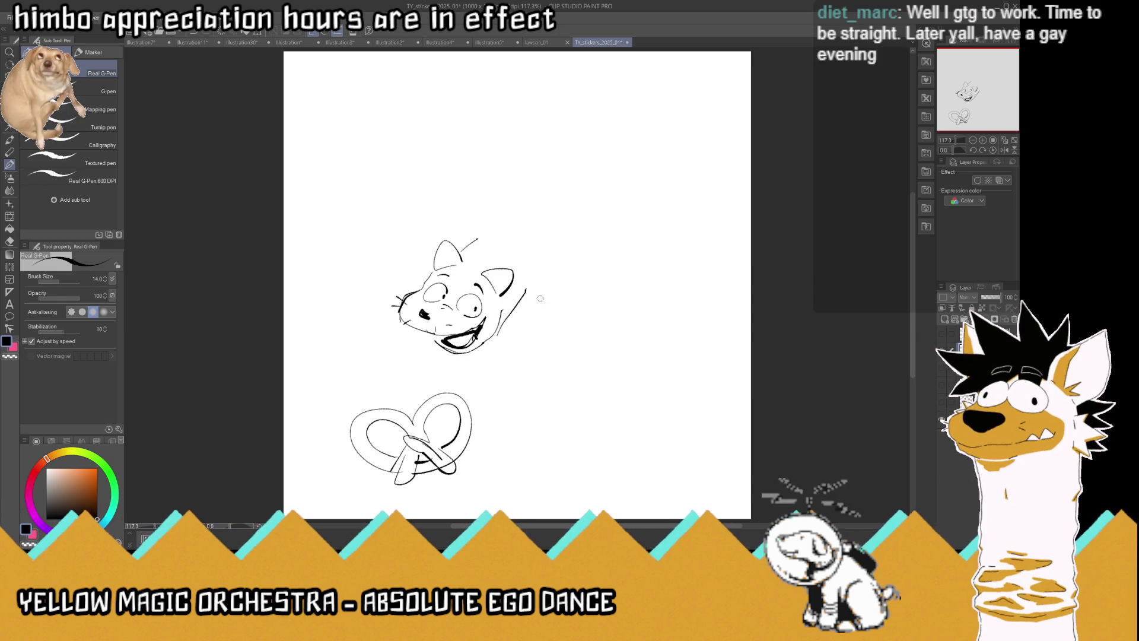
drag(521, 301, 532, 285)
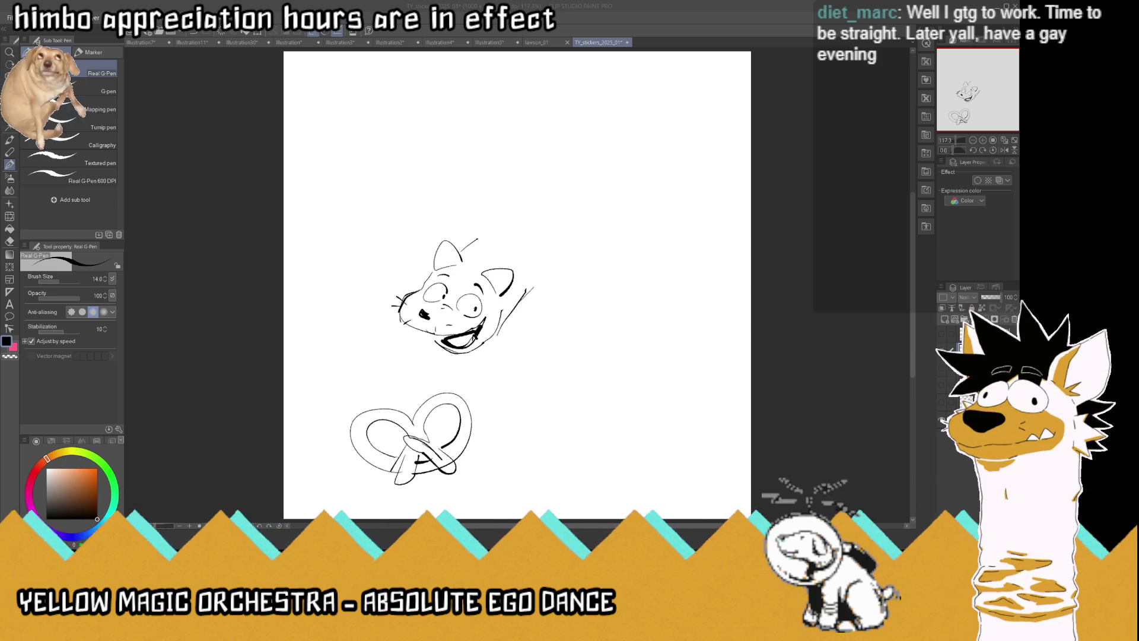
key(ctrl+z)
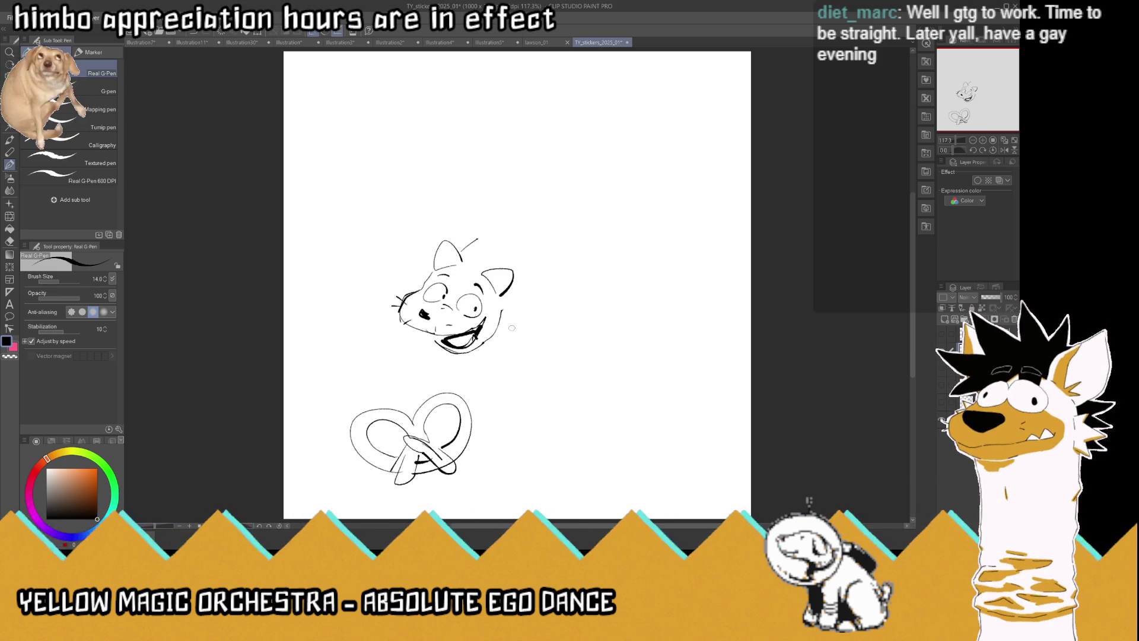
Draw strokes off the first cat's cheek and start the second cat's back line, ear and body contour
drag(501, 328, 538, 284)
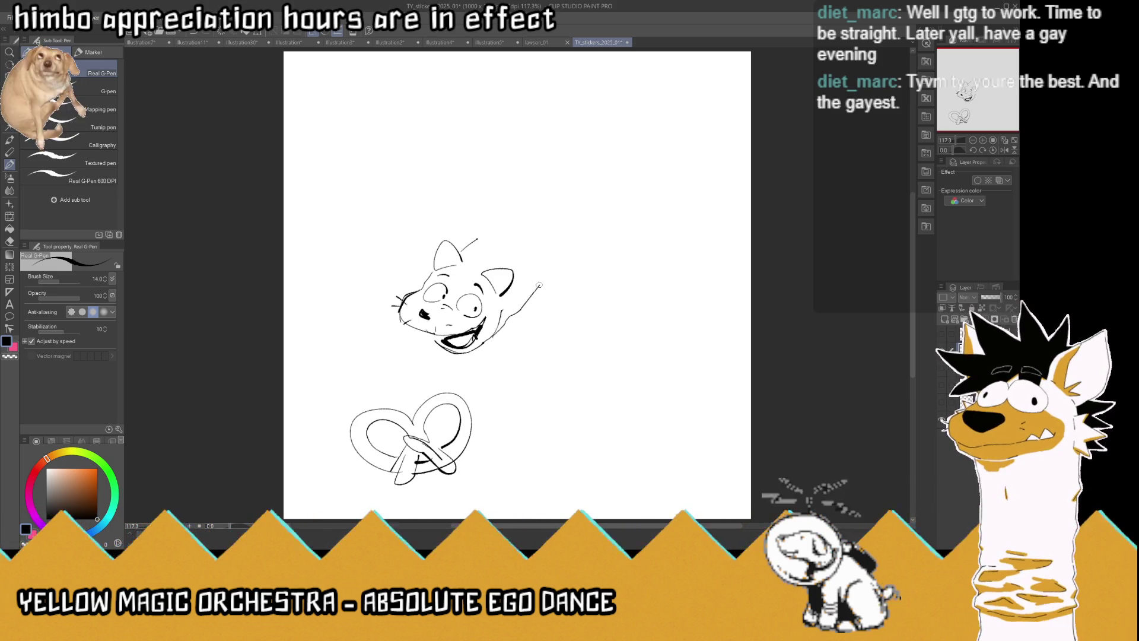
mouse_move(472, 237)
mouse_down()
mouse_move(517, 223)
mouse_move(478, 211)
mouse_up()
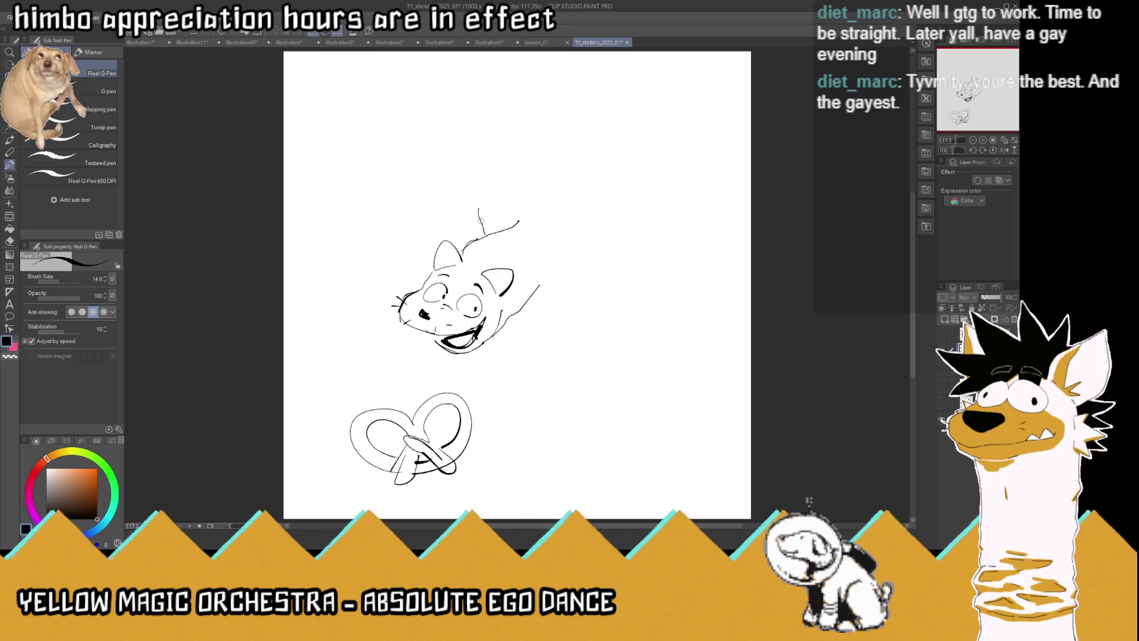
mouse_move(528, 315)
mouse_down()
mouse_move(549, 343)
mouse_move(495, 342)
mouse_up()
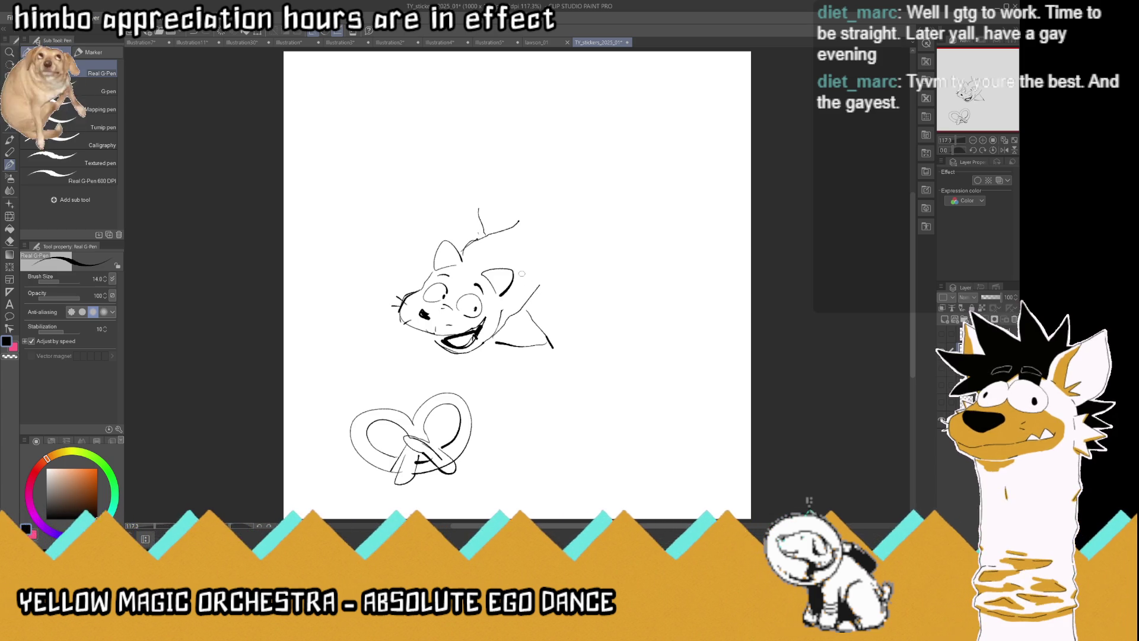
mouse_move(536, 293)
mouse_down()
mouse_move(589, 270)
mouse_move(594, 235)
mouse_up()
mouse_move(516, 225)
mouse_down()
mouse_move(565, 194)
mouse_move(595, 248)
mouse_up()
mouse_move(561, 202)
mouse_down()
mouse_move(556, 230)
mouse_move(542, 216)
mouse_up()
mouse_move(595, 259)
mouse_down()
mouse_move(622, 296)
mouse_move(598, 282)
mouse_move(610, 299)
mouse_up()
drag(598, 277, 643, 342)
mouse_move(626, 304)
mouse_down()
mouse_move(653, 380)
mouse_move(584, 371)
mouse_move(573, 377)
mouse_move(598, 394)
mouse_move(575, 383)
mouse_move(587, 395)
mouse_move(606, 391)
mouse_move(575, 368)
mouse_move(602, 397)
mouse_up()
Finish the lower body, add the second cat's eye, muzzle and two ears, then nudge the drawing left
drag(556, 358, 567, 390)
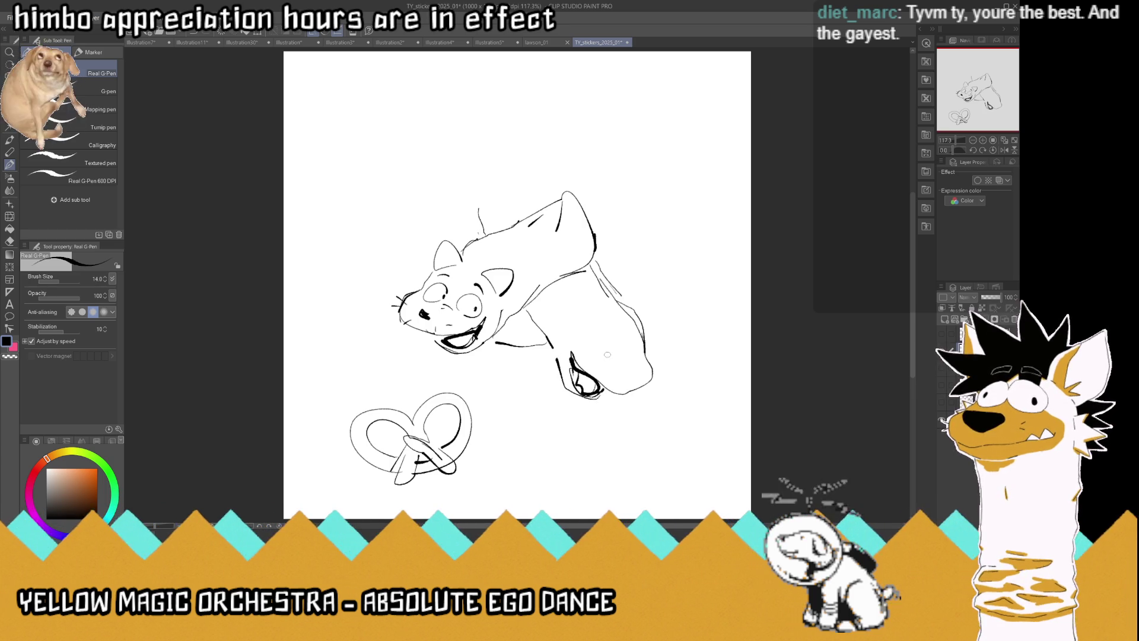
mouse_move(606, 351)
mouse_down()
mouse_move(595, 326)
mouse_move(644, 357)
mouse_move(649, 395)
mouse_move(615, 394)
mouse_move(623, 380)
mouse_move(656, 392)
mouse_up()
click(597, 333)
drag(586, 305, 611, 273)
mouse_move(653, 321)
mouse_down()
mouse_move(649, 338)
mouse_move(658, 323)
mouse_up()
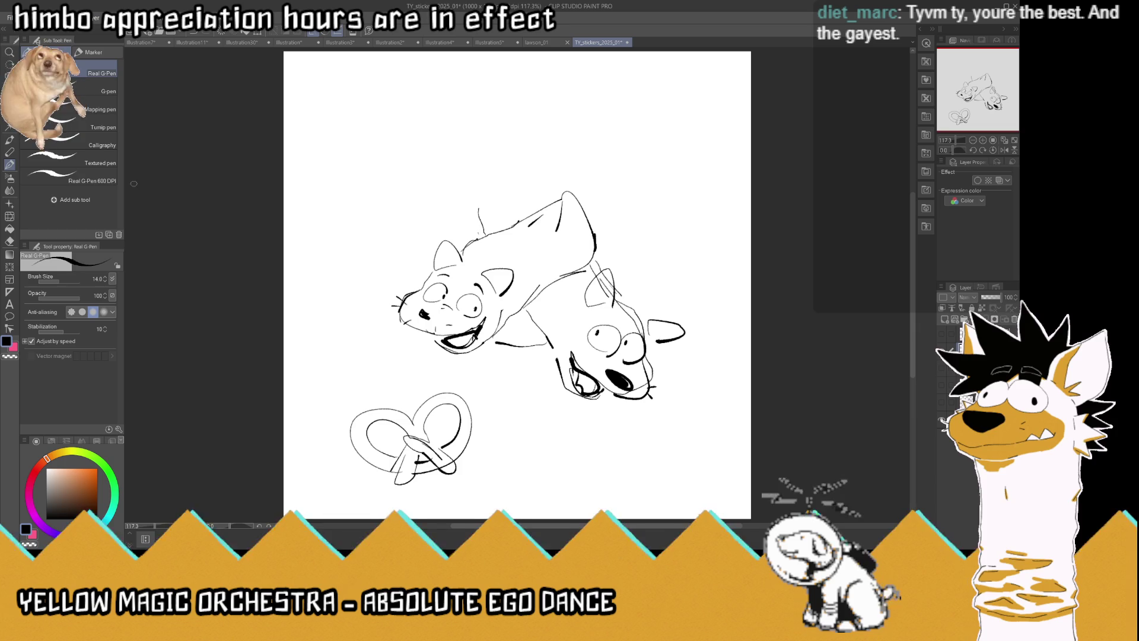
key(k)
drag(497, 321, 482, 325)
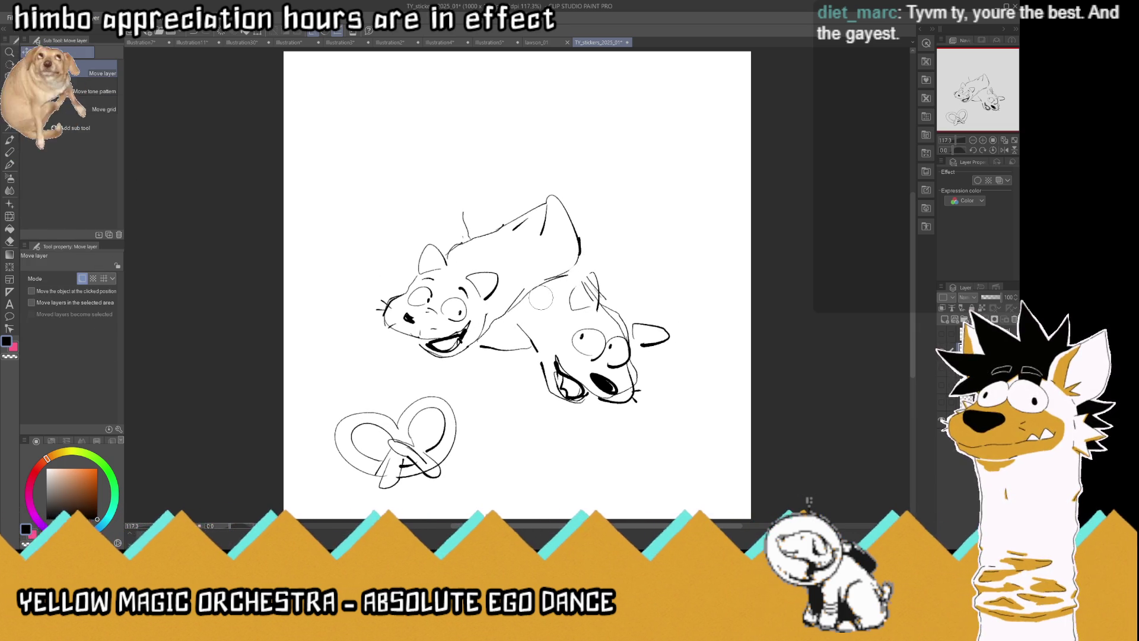
Lasso the second cat's head, move it up and left against the first cat, then deselect
key(m)
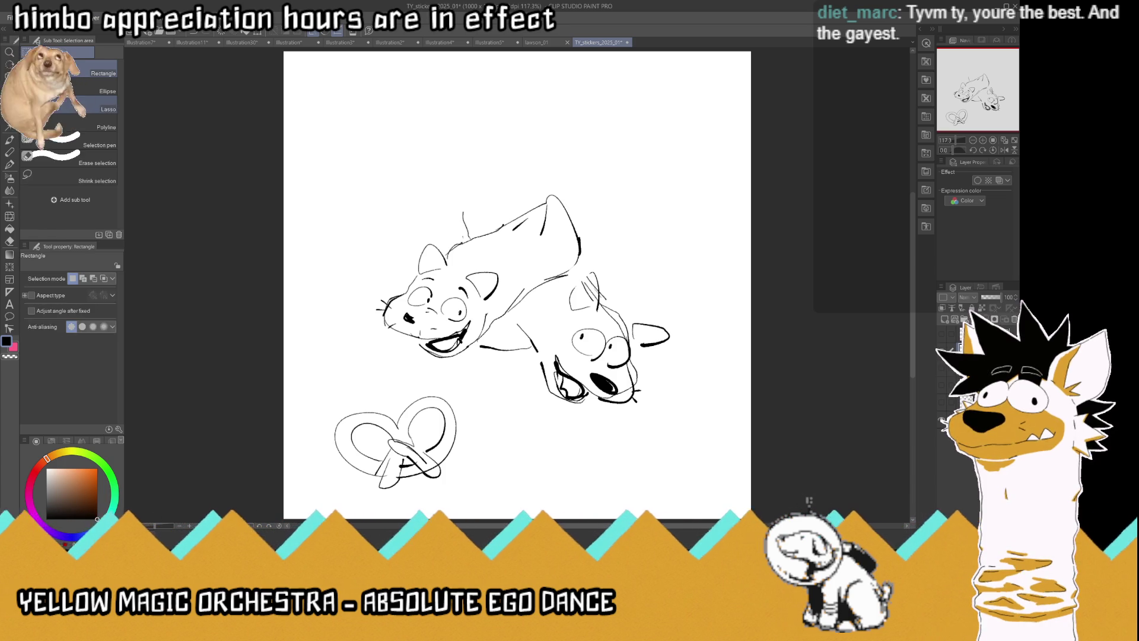
mouse_move(669, 304)
mouse_down()
mouse_move(599, 253)
mouse_move(517, 318)
mouse_move(599, 436)
mouse_move(693, 302)
mouse_up()
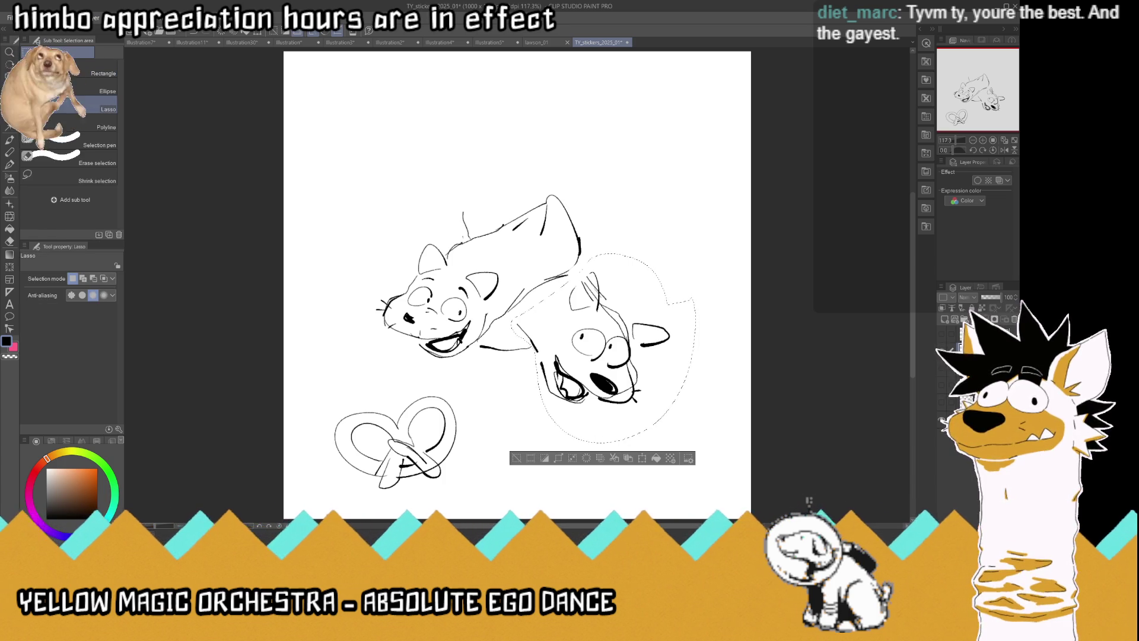
drag(626, 371, 620, 353)
key(ctrl+z)
key(k)
drag(631, 372, 622, 347)
key(m)
key(ctrl+d)
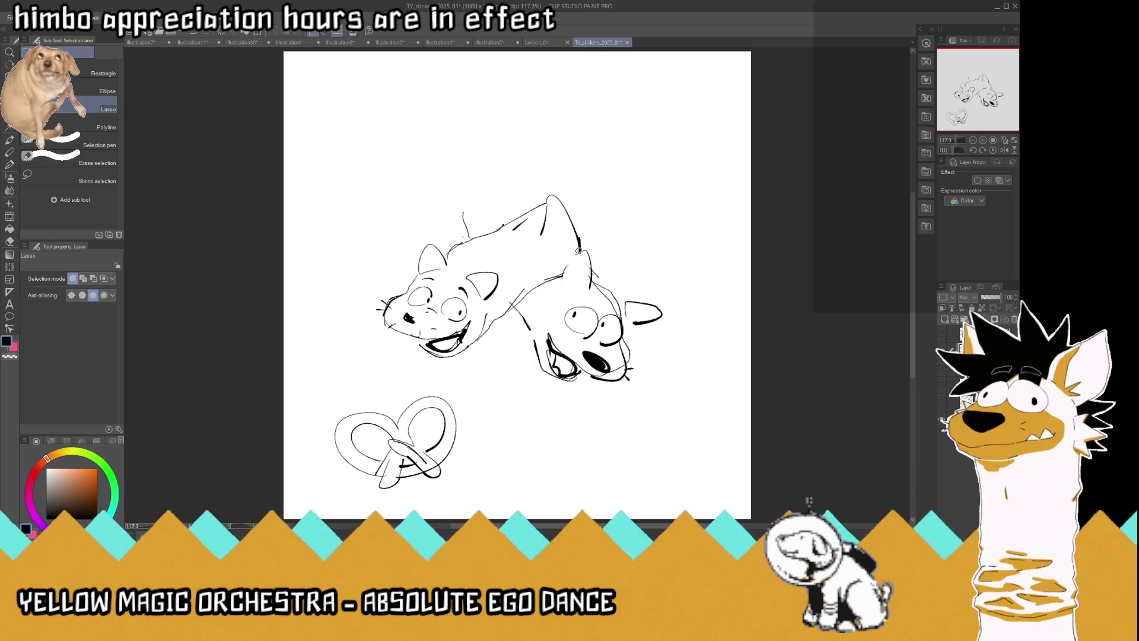
With the G-Pen, add neck and ear strokes and start a looping curve up over the cats
key(p)
mouse_move(587, 289)
mouse_down()
mouse_move(563, 291)
mouse_move(561, 269)
mouse_move(588, 248)
mouse_up()
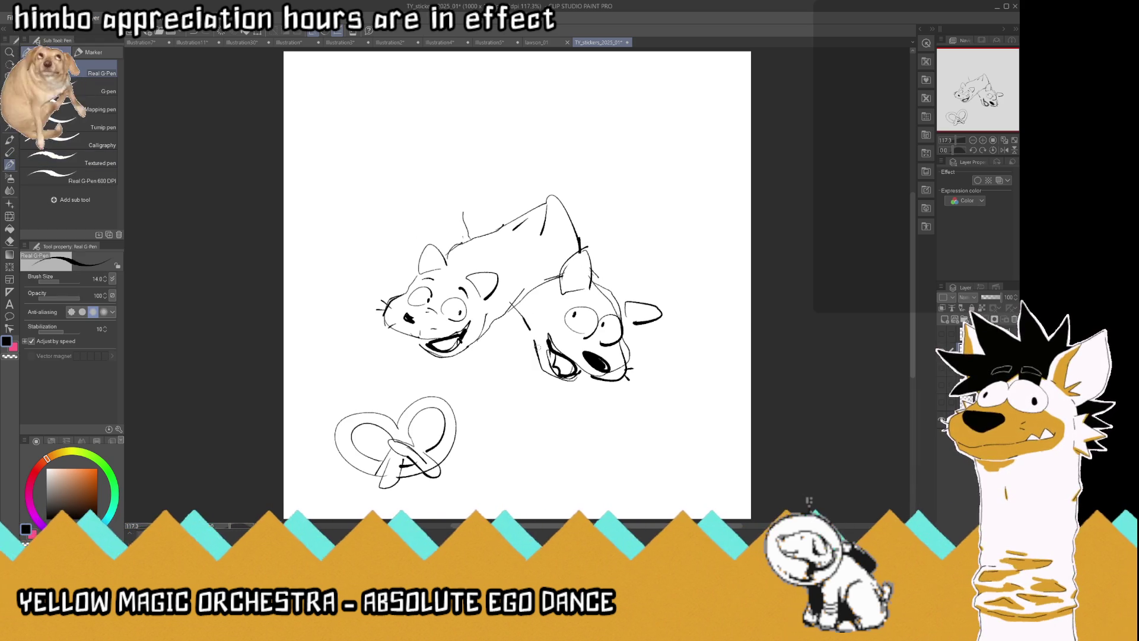
drag(534, 355, 474, 350)
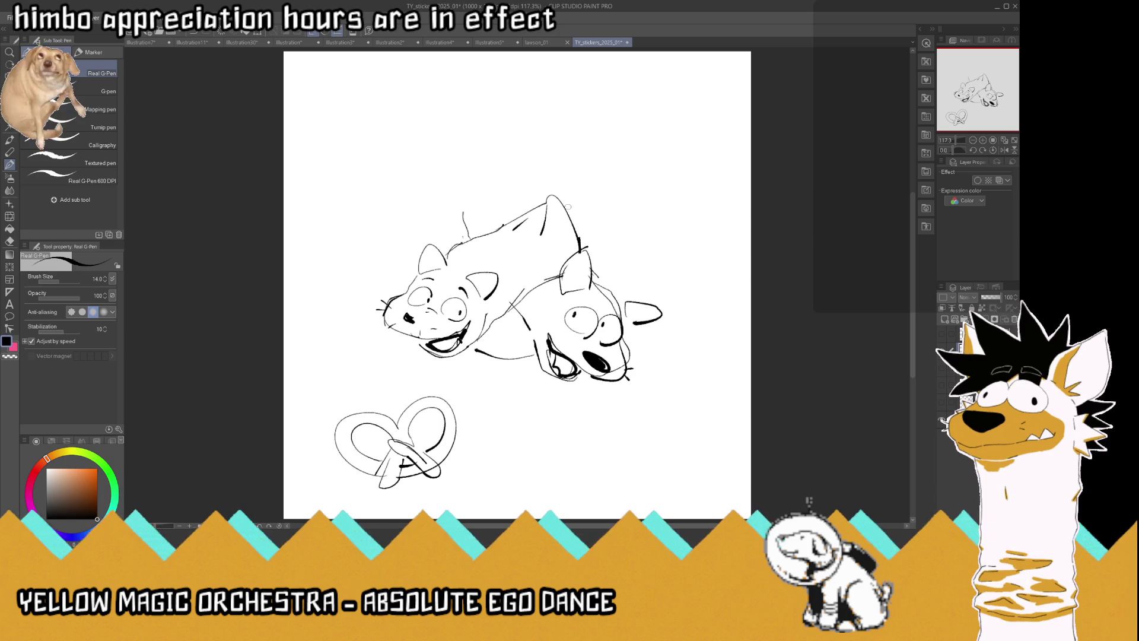
drag(580, 255, 562, 194)
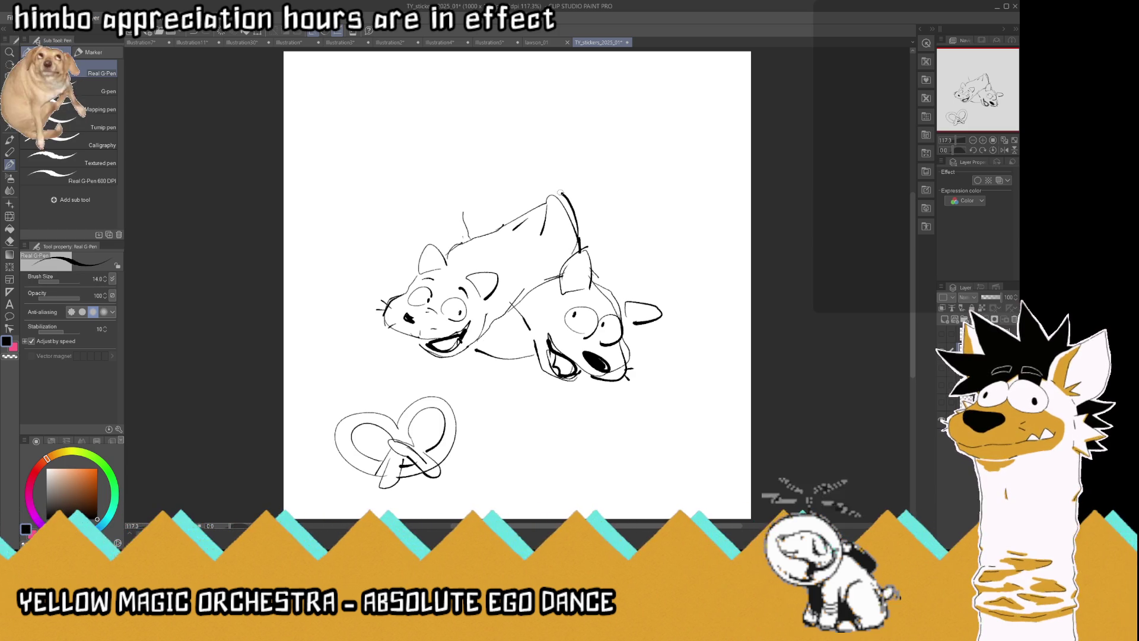
mouse_move(475, 244)
mouse_down()
mouse_move(475, 175)
mouse_move(590, 110)
mouse_up()
drag(562, 194, 606, 198)
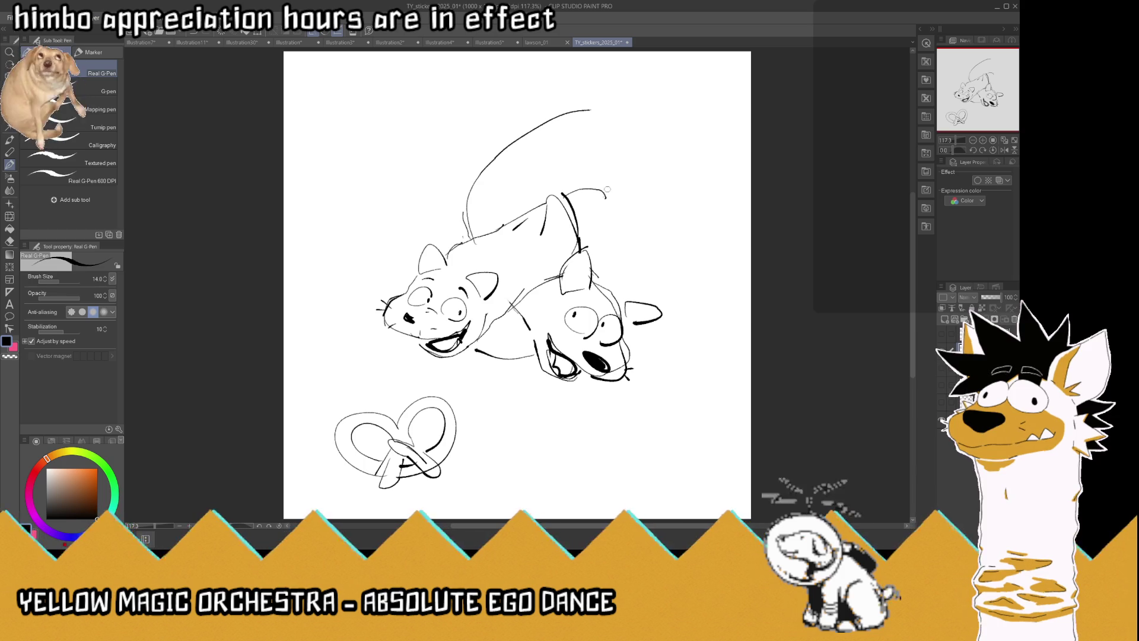
Curve the right cat's back upward and bring the loop down the right side
mouse_move(593, 249)
mouse_down()
mouse_move(611, 221)
mouse_move(600, 190)
mouse_move(623, 214)
mouse_up()
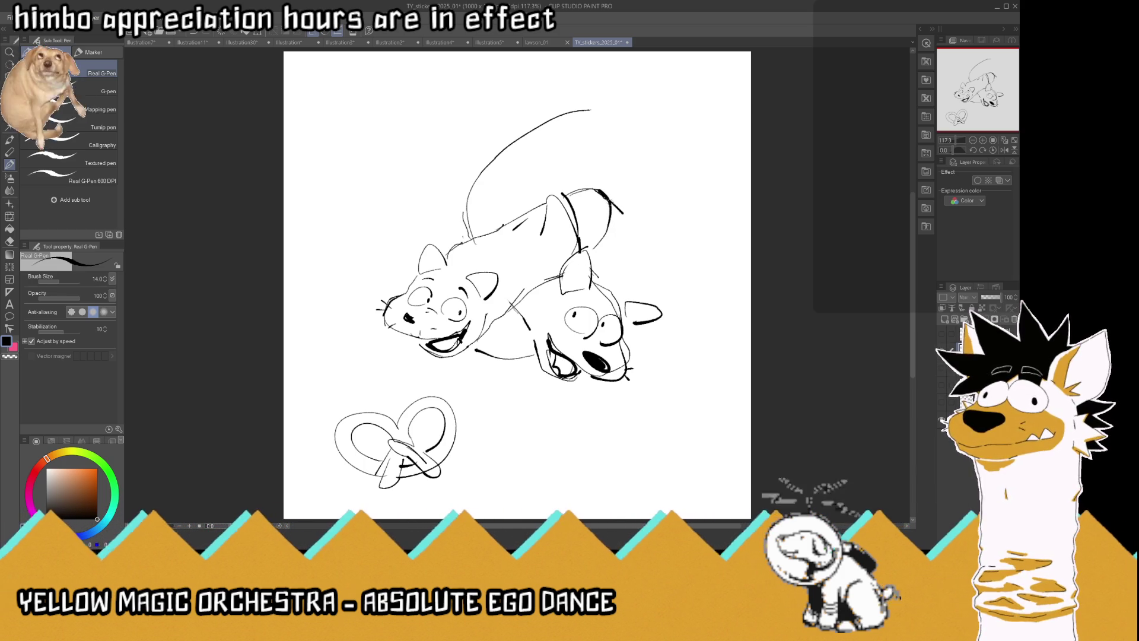
mouse_move(608, 144)
mouse_down()
mouse_move(592, 175)
mouse_move(577, 175)
mouse_up()
mouse_move(578, 114)
mouse_down()
mouse_move(647, 135)
mouse_move(691, 214)
mouse_up()
mouse_move(671, 172)
mouse_down()
mouse_move(684, 247)
mouse_move(632, 293)
mouse_up()
drag(503, 327, 511, 318)
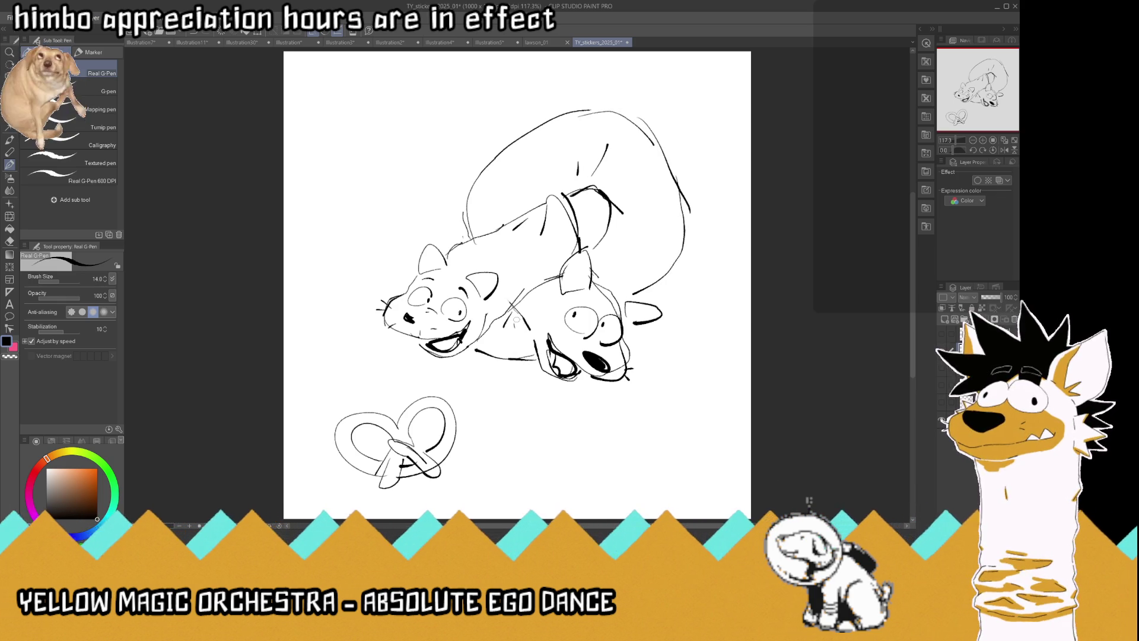
mouse_move(677, 226)
mouse_down()
mouse_move(674, 261)
mouse_move(627, 287)
mouse_up()
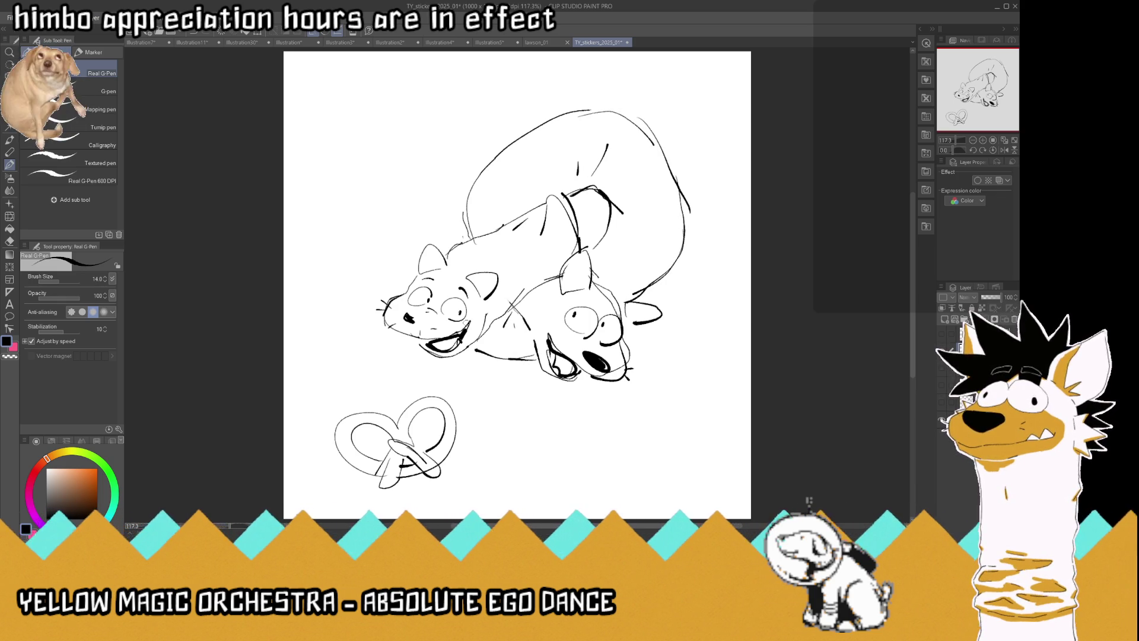
Draw the left cat's loop curving up-left and darken its left body contour
drag(406, 286, 371, 217)
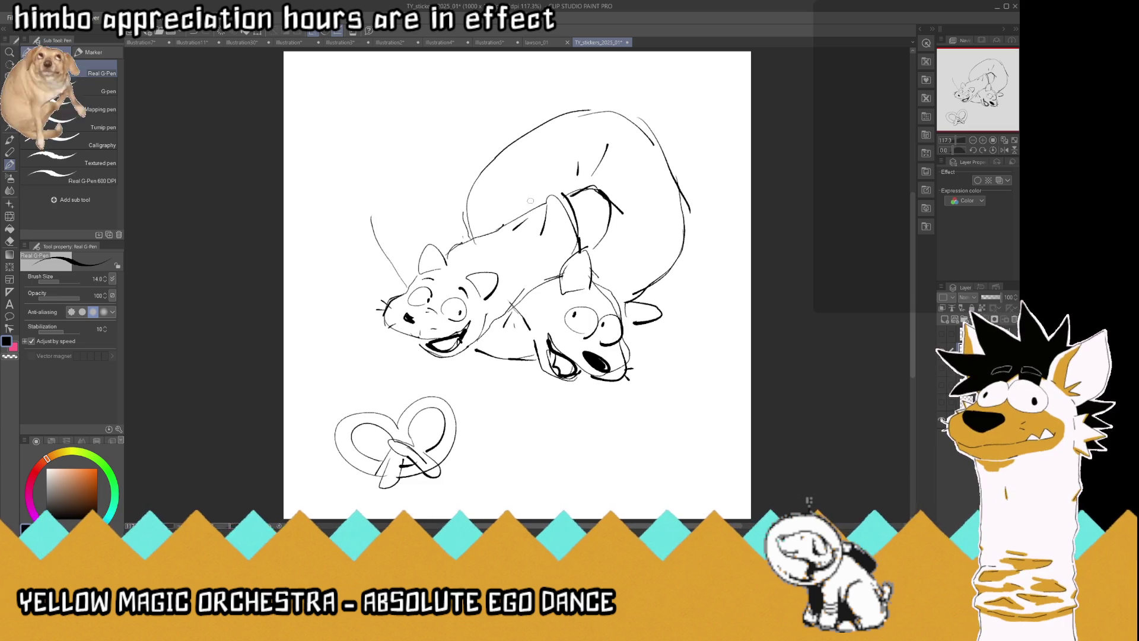
mouse_move(540, 127)
mouse_down()
mouse_move(509, 100)
mouse_move(423, 99)
mouse_move(366, 177)
mouse_up()
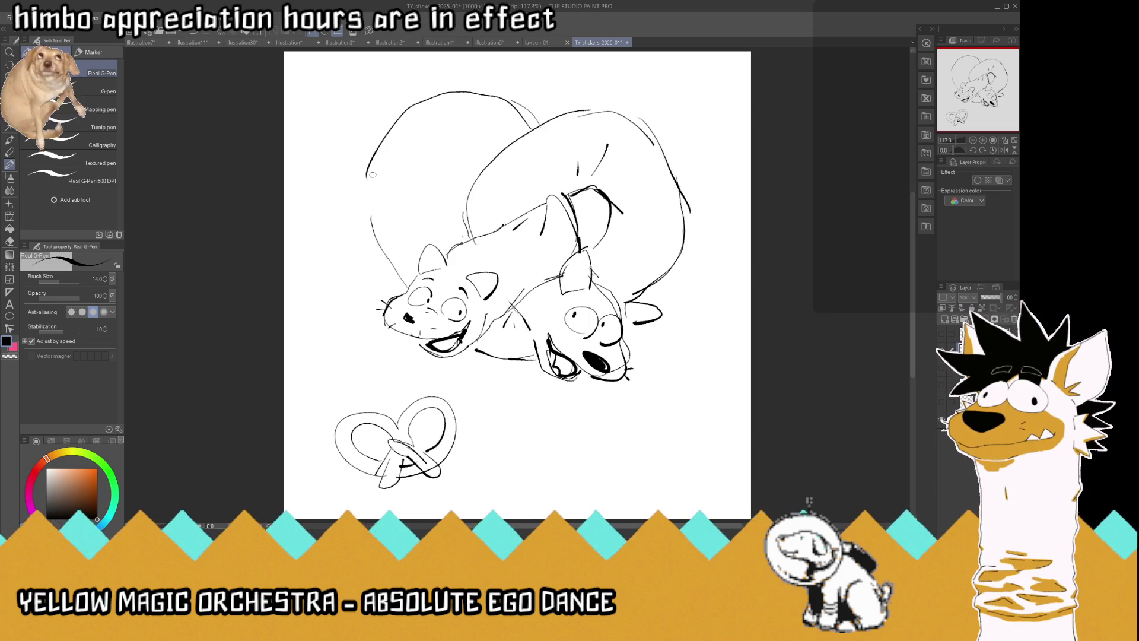
mouse_move(484, 161)
mouse_down()
mouse_move(475, 117)
mouse_move(421, 197)
mouse_move(462, 242)
mouse_up()
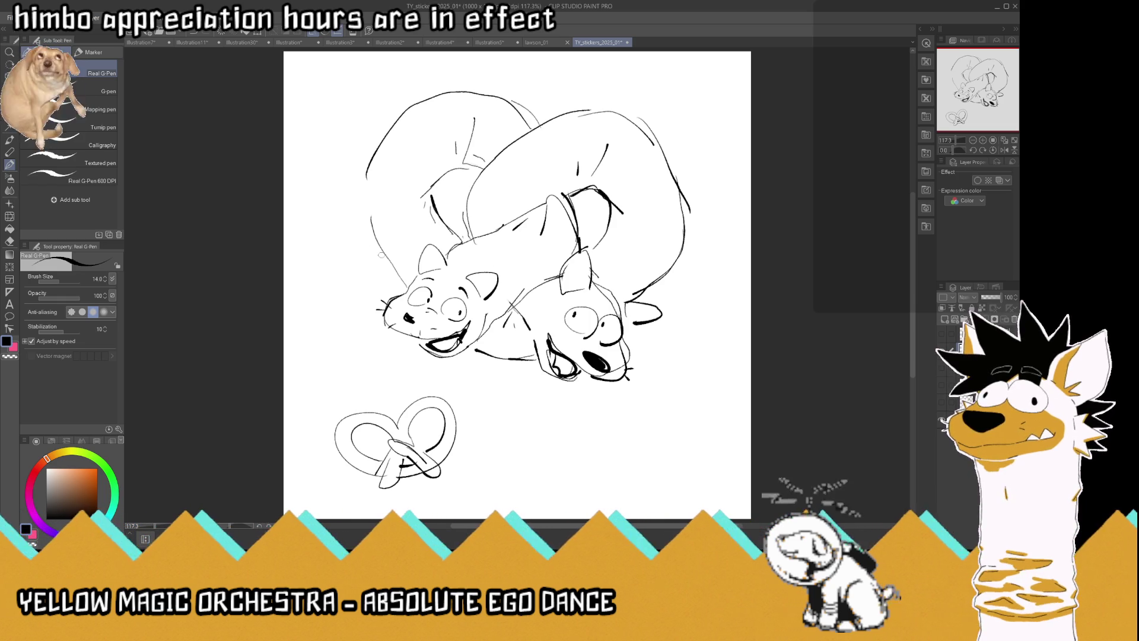
drag(406, 280, 363, 227)
drag(364, 182, 370, 229)
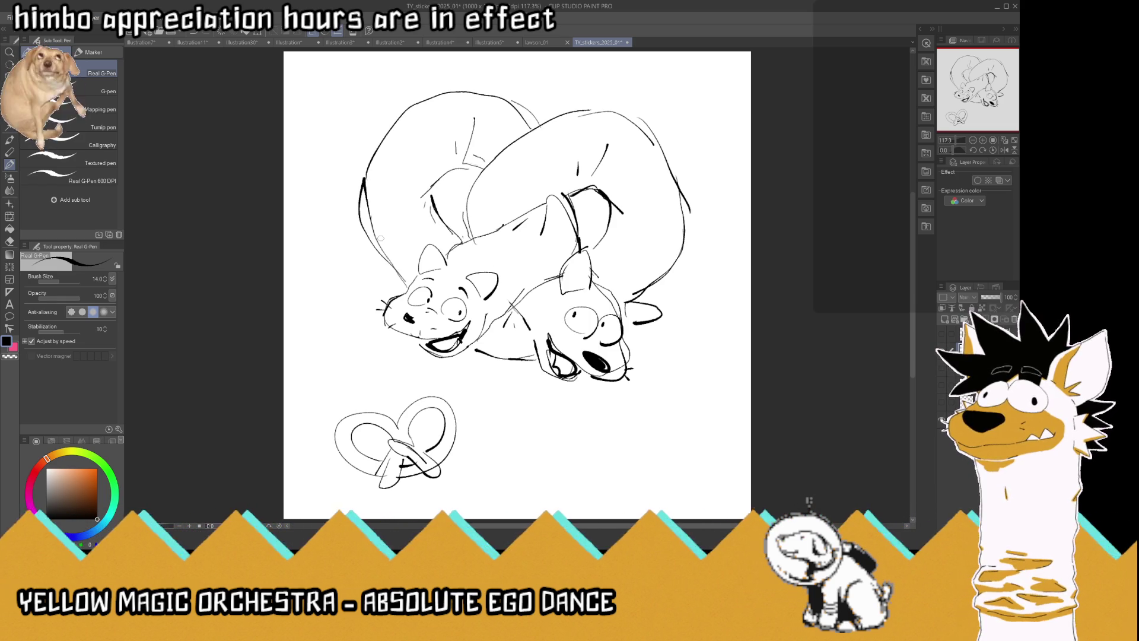
scroll(628, 242, down, 4)
scroll(652, 249, up, 3)
scroll(661, 254, up, 1)
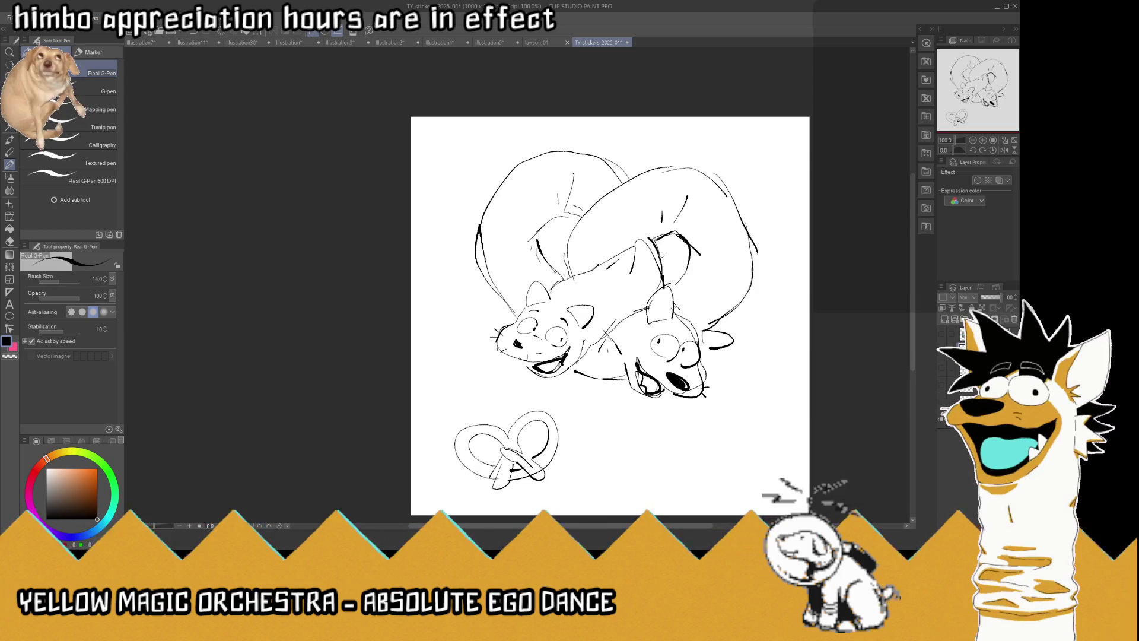
Rework the left body contour and add a curve on the left cat's back, undoing stray strokes
drag(516, 314, 500, 259)
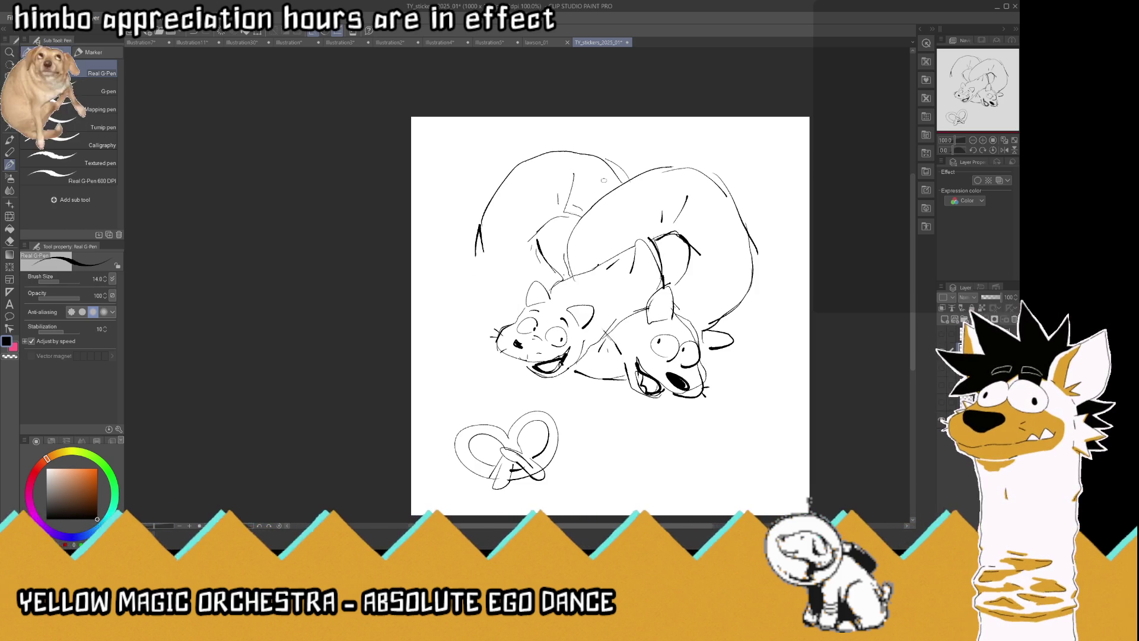
mouse_move(476, 235)
mouse_down()
mouse_move(471, 270)
mouse_move(499, 310)
mouse_move(477, 220)
mouse_up()
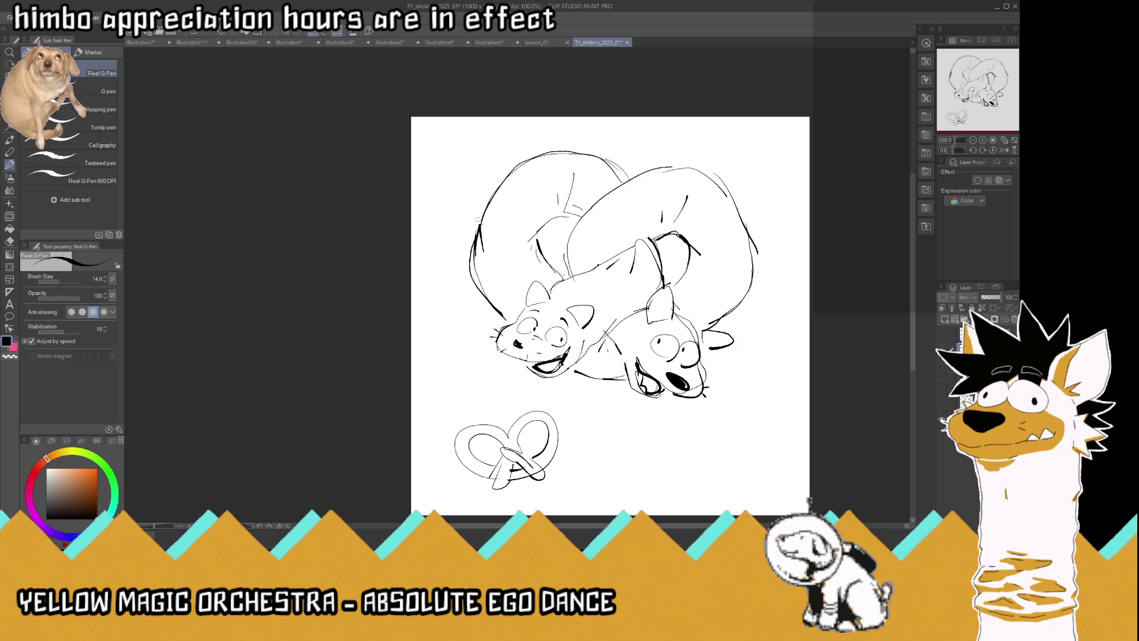
mouse_move(752, 251)
mouse_down()
mouse_move(748, 288)
mouse_move(715, 330)
mouse_up()
key(ctrl+z)
mouse_move(537, 240)
mouse_down()
mouse_move(547, 223)
mouse_move(570, 224)
mouse_up()
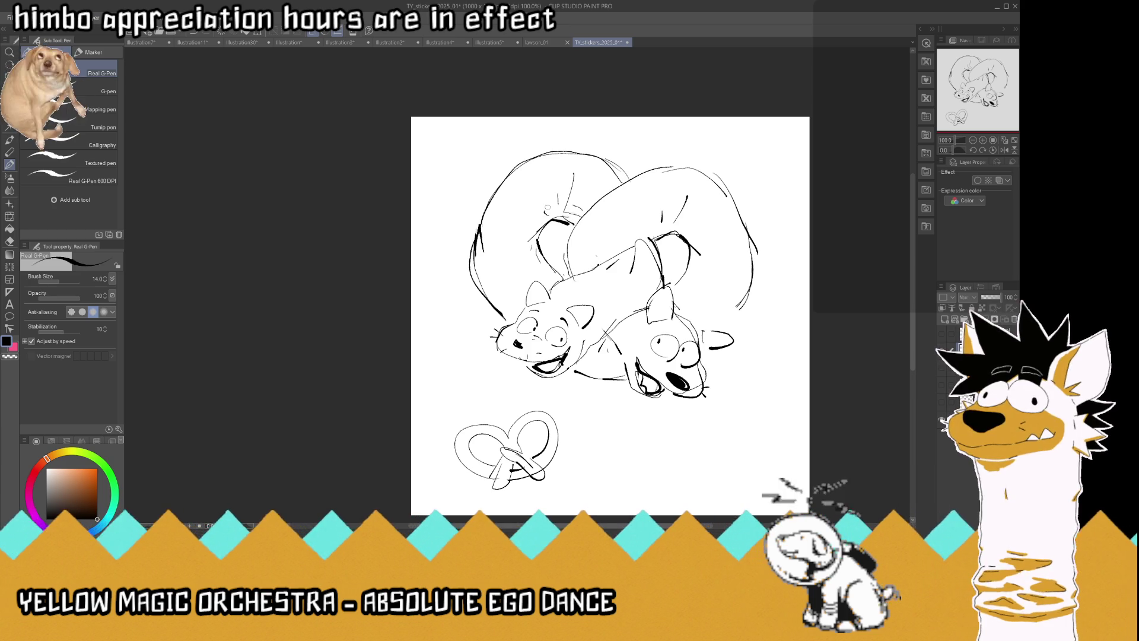
key(ctrl+z)
key(ctrl+z)
key(ctrl+z)
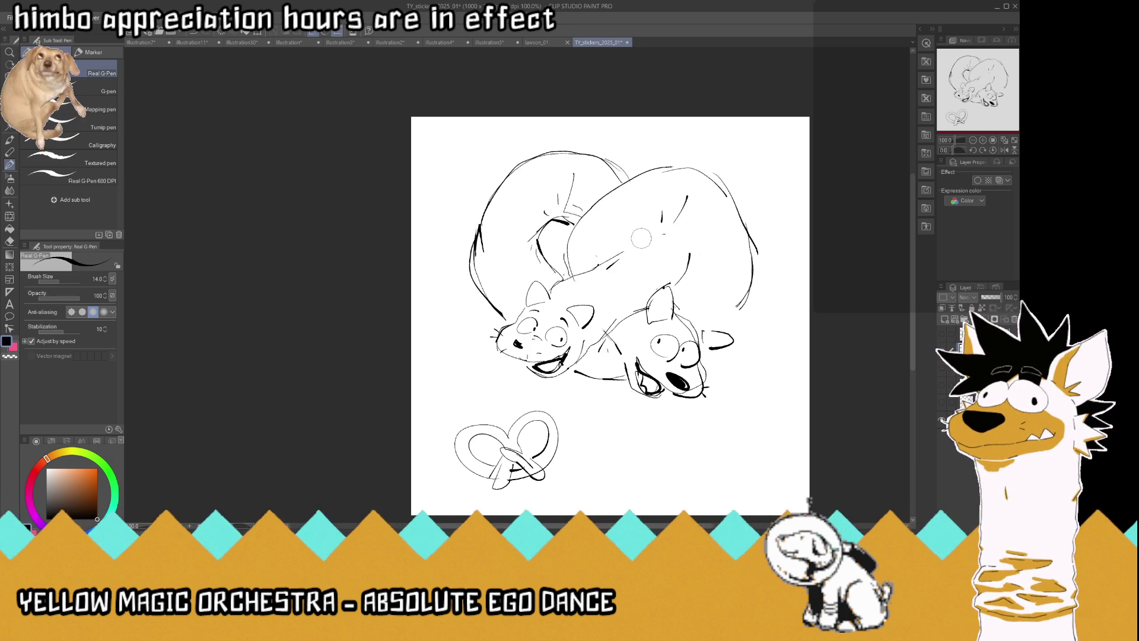
Redraw the right cat's back, head-top and neck lines plus its outer back contour
mouse_move(641, 245)
mouse_down()
mouse_move(695, 244)
mouse_move(687, 270)
mouse_move(688, 244)
mouse_move(701, 256)
mouse_up()
drag(613, 185, 632, 162)
mouse_move(651, 242)
mouse_down()
mouse_move(660, 265)
mouse_move(648, 299)
mouse_up()
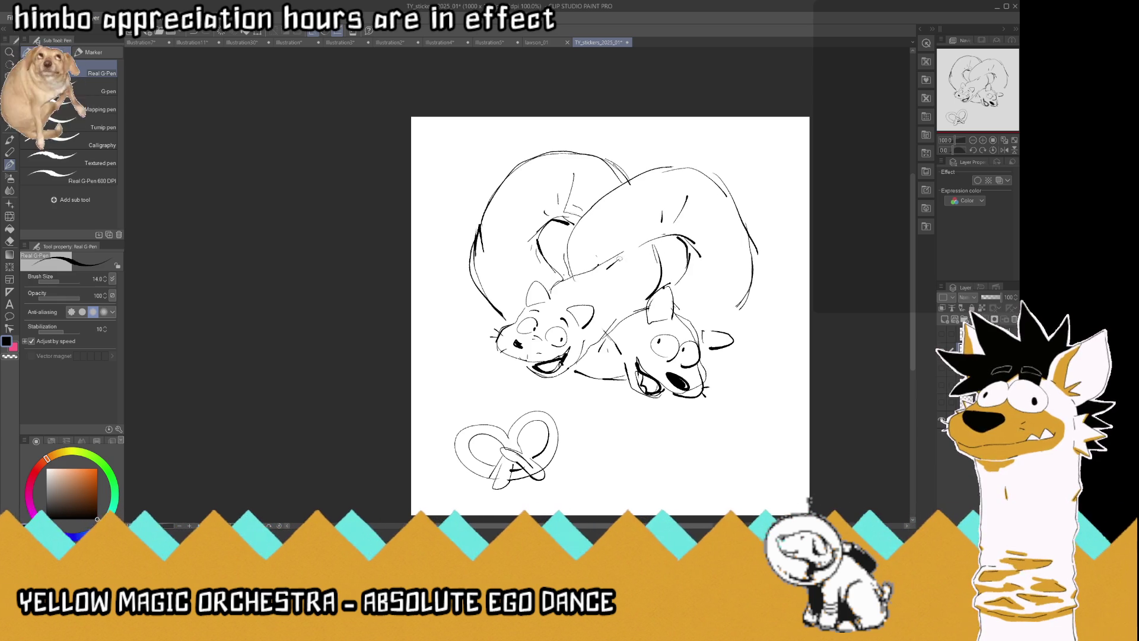
mouse_move(622, 252)
mouse_down()
mouse_move(601, 270)
mouse_move(647, 244)
mouse_move(617, 258)
mouse_move(662, 297)
mouse_move(620, 321)
mouse_up()
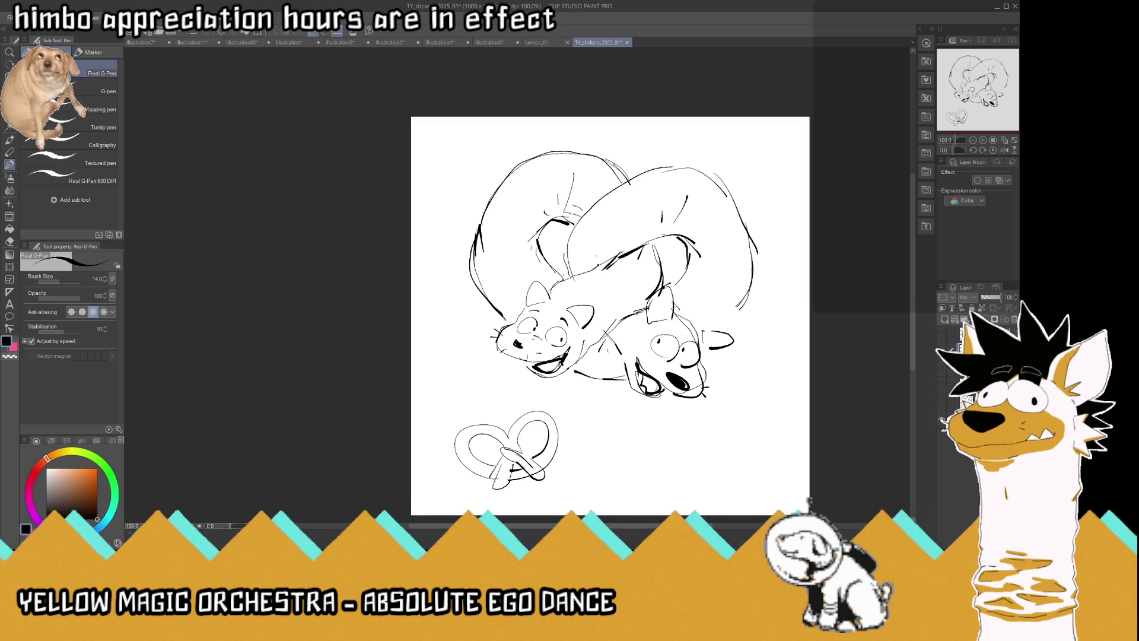
drag(749, 290, 719, 330)
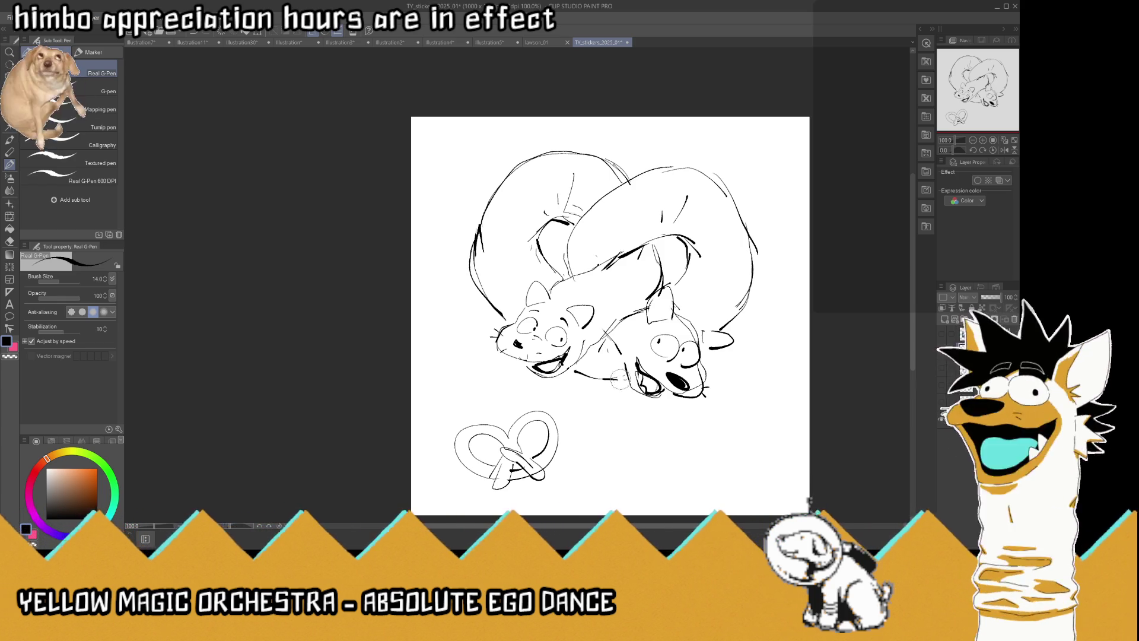
Redraw the line under the left cat's chin and reinforce the right cat's lower body and left back
mouse_move(620, 378)
mouse_down()
mouse_move(578, 376)
mouse_move(595, 379)
mouse_up()
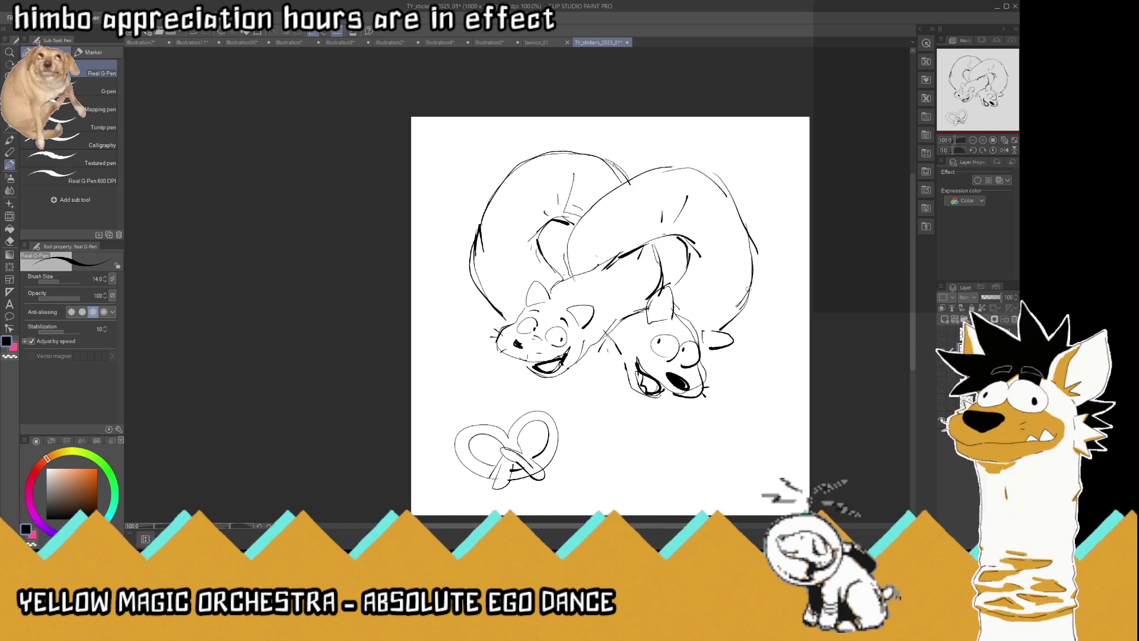
drag(747, 304, 720, 334)
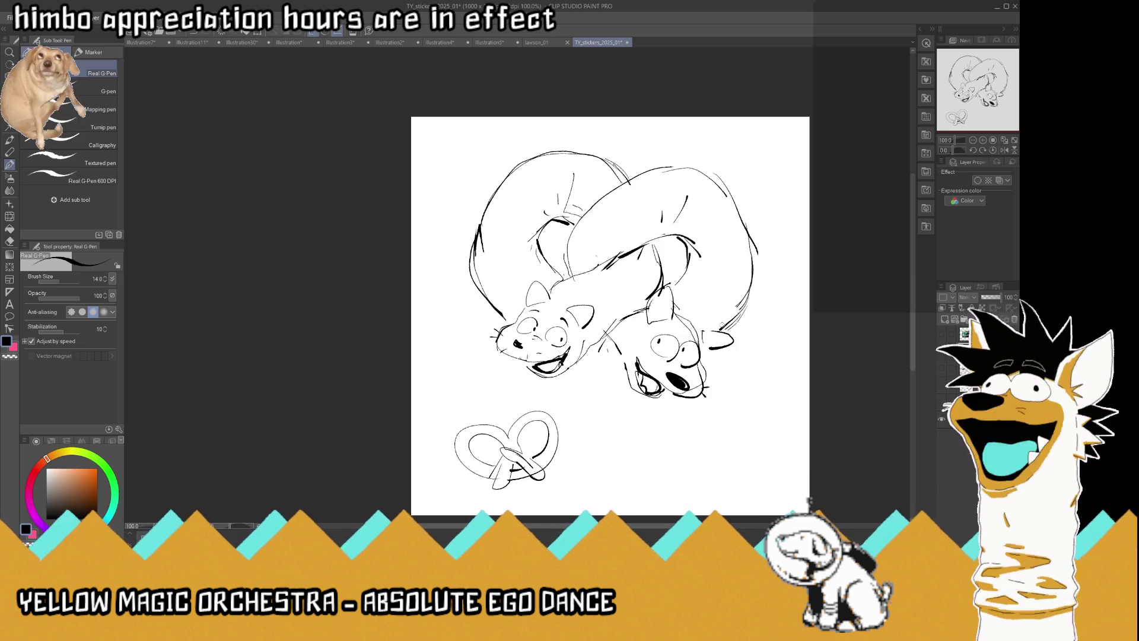
drag(632, 380, 573, 374)
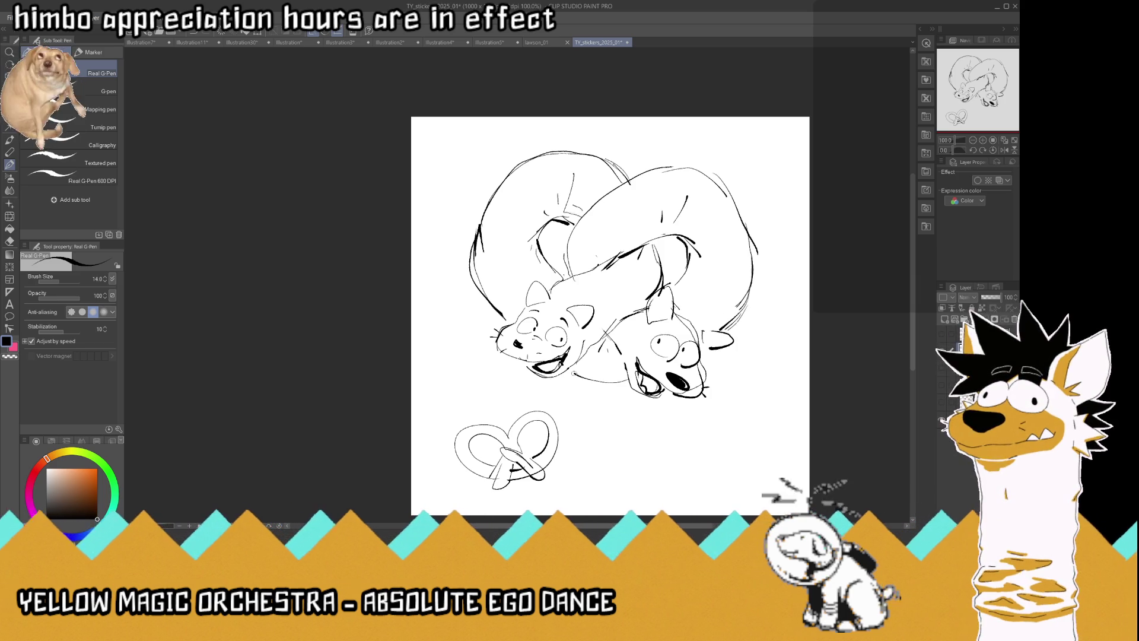
drag(505, 322, 497, 297)
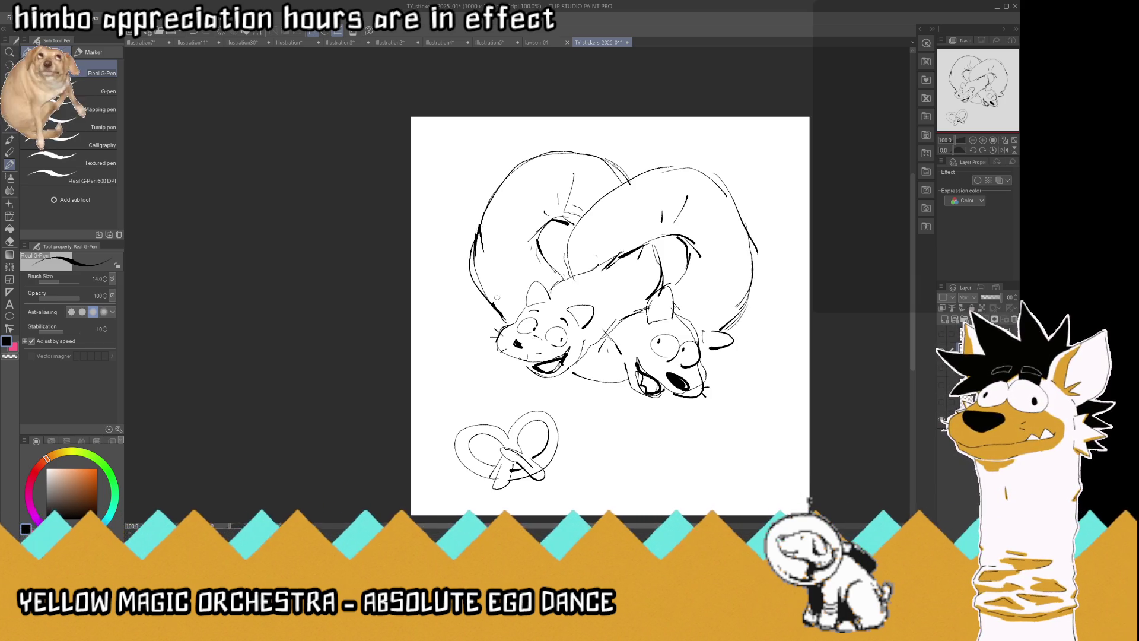
scroll(517, 251, down, 5)
Dab small teardrop salt speckles across the left and right cats' bodies with the Real G-Pen
scroll(593, 238, up, 5)
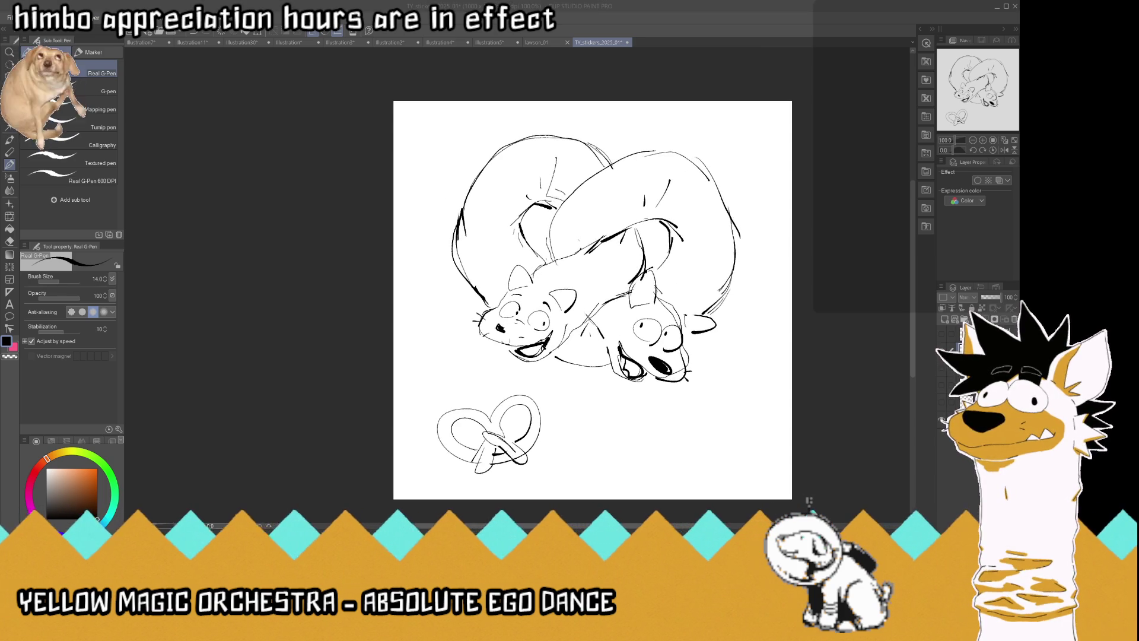
drag(500, 182, 492, 205)
drag(524, 159, 523, 168)
drag(654, 184, 651, 187)
drag(715, 252, 720, 252)
drag(610, 178, 569, 227)
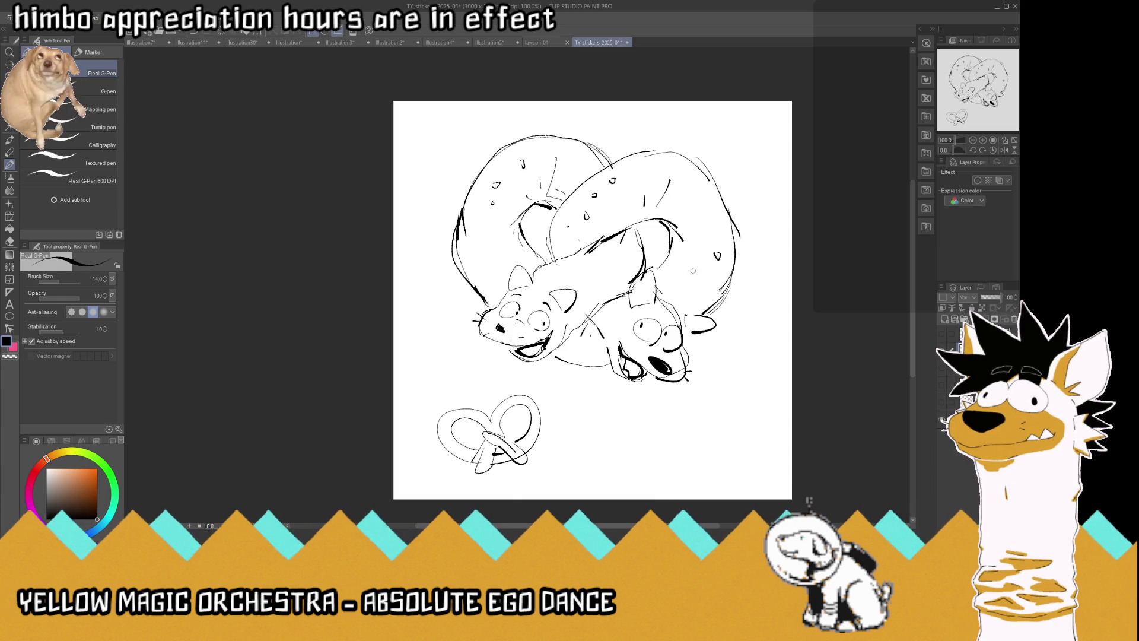
drag(711, 273, 716, 278)
drag(713, 216, 714, 219)
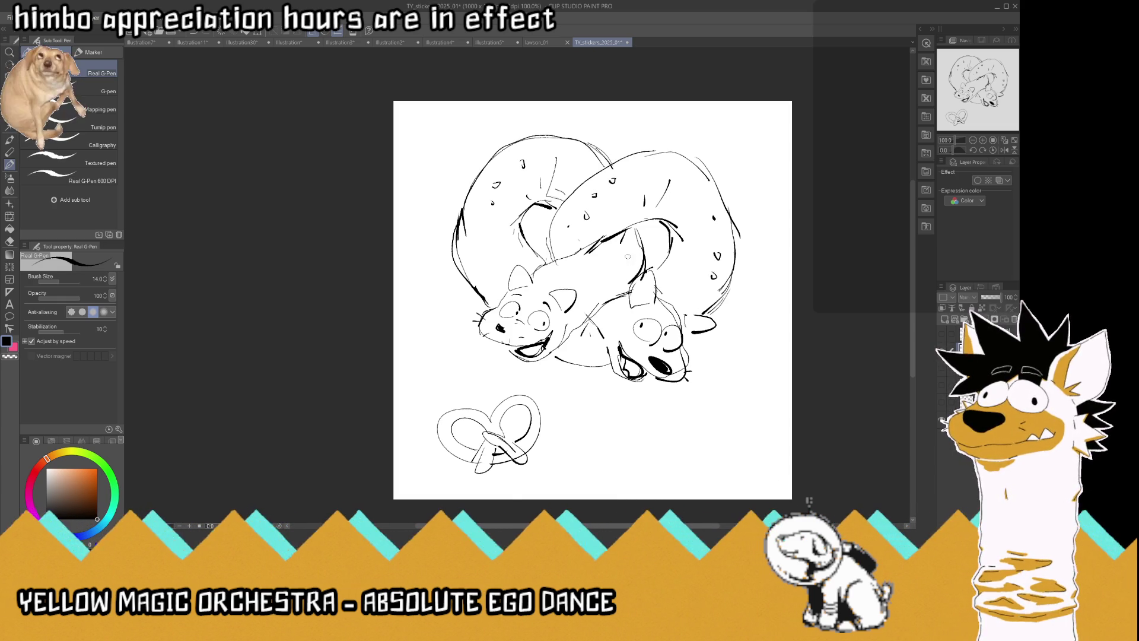
Add more speckles on both cats' backs and a short line under the right cat's belly
drag(615, 258, 620, 256)
drag(609, 268, 611, 273)
drag(700, 182, 703, 186)
click(673, 161)
mouse_move(481, 245)
mouse_down()
mouse_move(481, 261)
mouse_move(493, 251)
mouse_up()
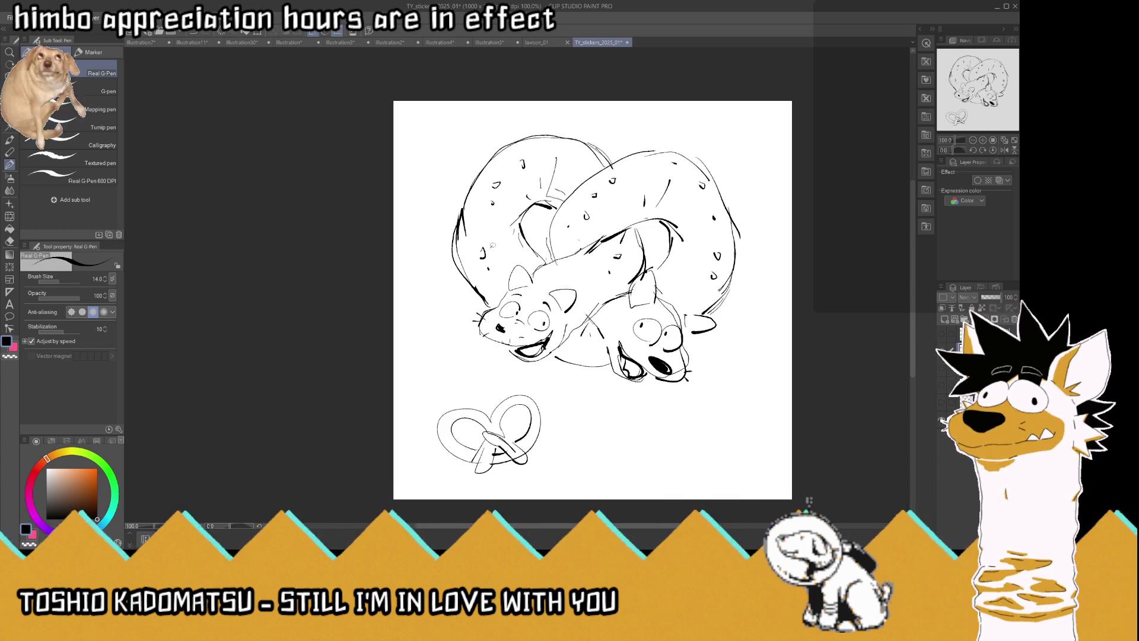
drag(661, 159, 664, 166)
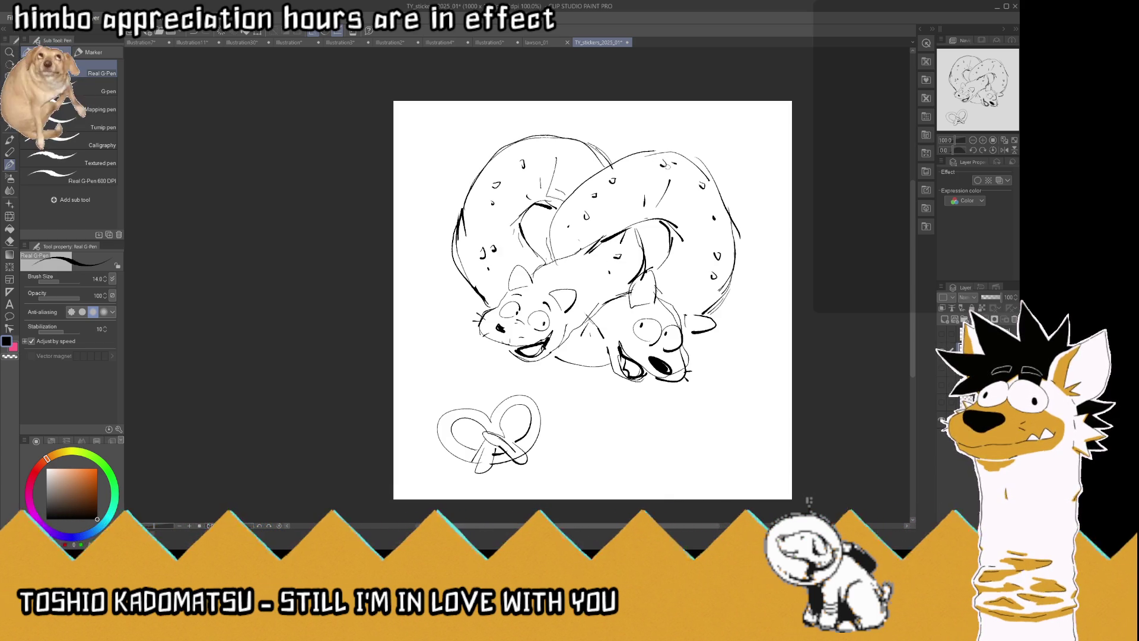
mouse_move(606, 364)
mouse_down()
mouse_move(552, 358)
mouse_move(589, 359)
mouse_up()
scroll(586, 352, down, 2)
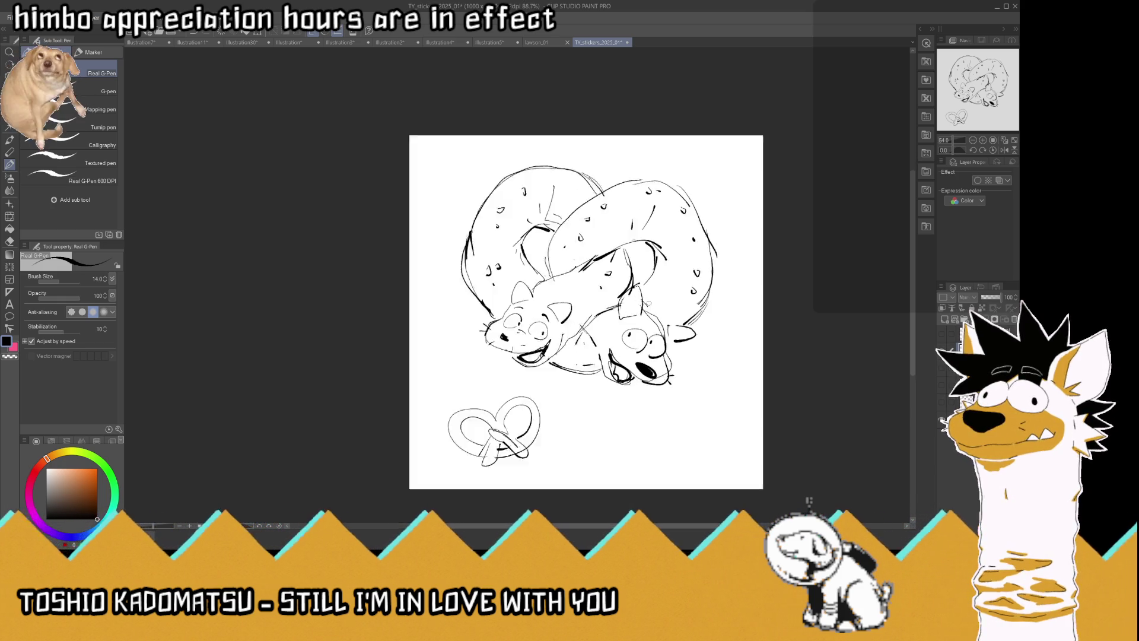
Draw a solid-black zigzag hair tuft on the right cat's head, carving a white line with transparent colour
scroll(647, 302, up, 4)
mouse_move(641, 295)
mouse_down()
mouse_move(683, 278)
mouse_move(681, 300)
mouse_move(726, 308)
mouse_move(745, 350)
mouse_move(703, 391)
mouse_move(645, 351)
mouse_up()
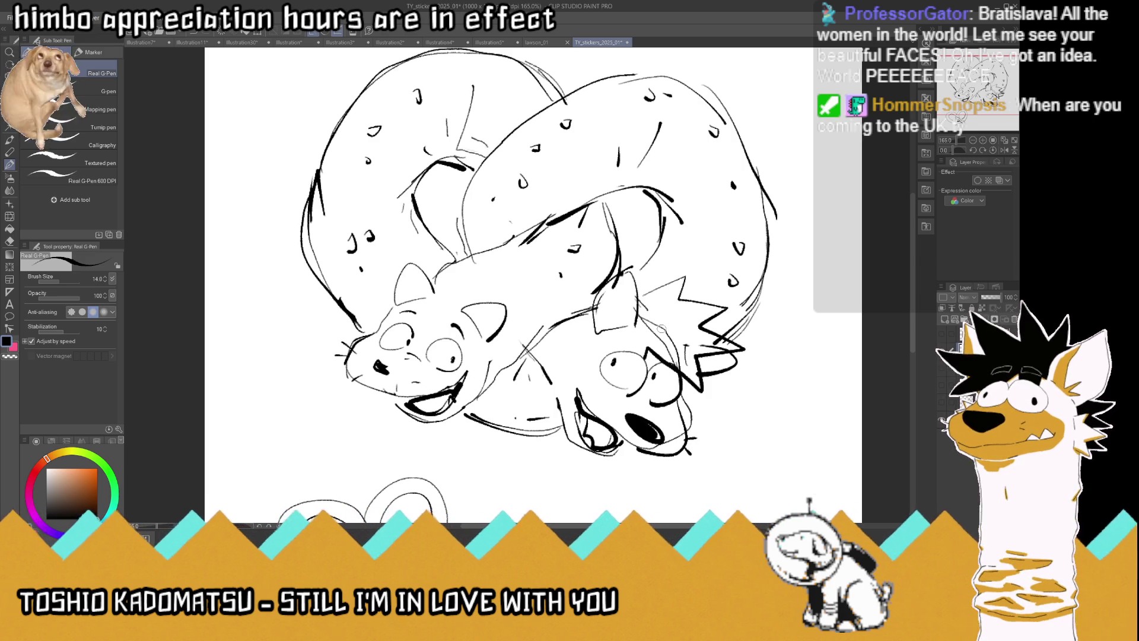
mouse_move(632, 329)
mouse_down()
mouse_move(628, 350)
mouse_move(633, 323)
mouse_move(687, 276)
mouse_move(643, 359)
mouse_move(628, 348)
mouse_move(676, 283)
mouse_move(644, 351)
mouse_move(673, 290)
mouse_move(653, 314)
mouse_move(664, 355)
mouse_move(693, 371)
mouse_move(653, 347)
mouse_move(691, 350)
mouse_move(691, 332)
mouse_move(724, 310)
mouse_move(673, 300)
mouse_move(739, 349)
mouse_move(699, 342)
mouse_up()
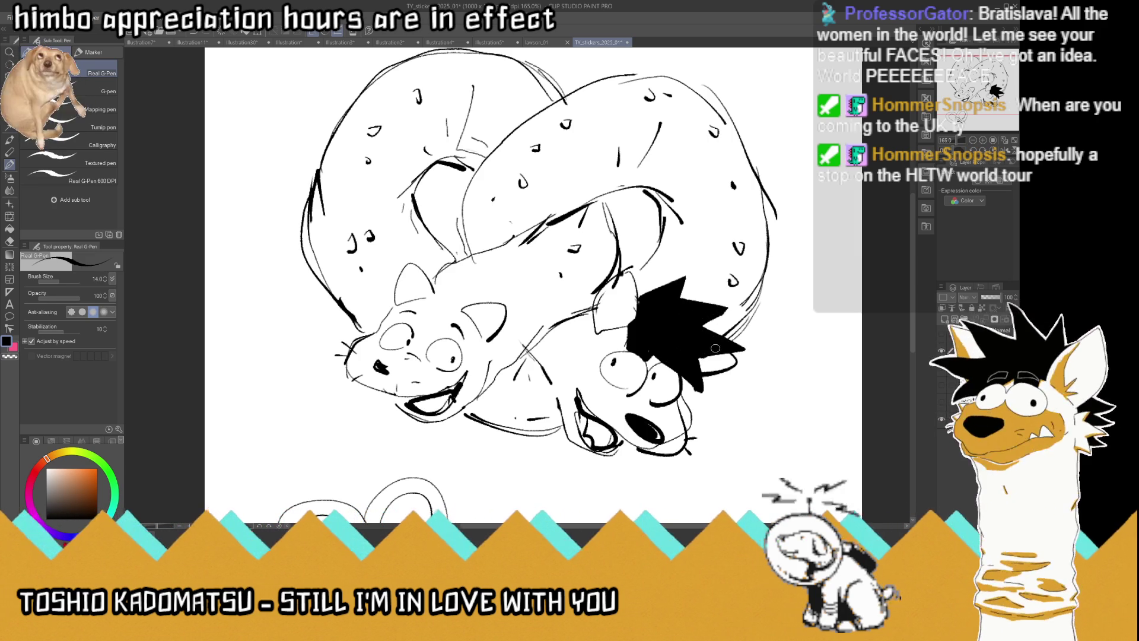
key(c)
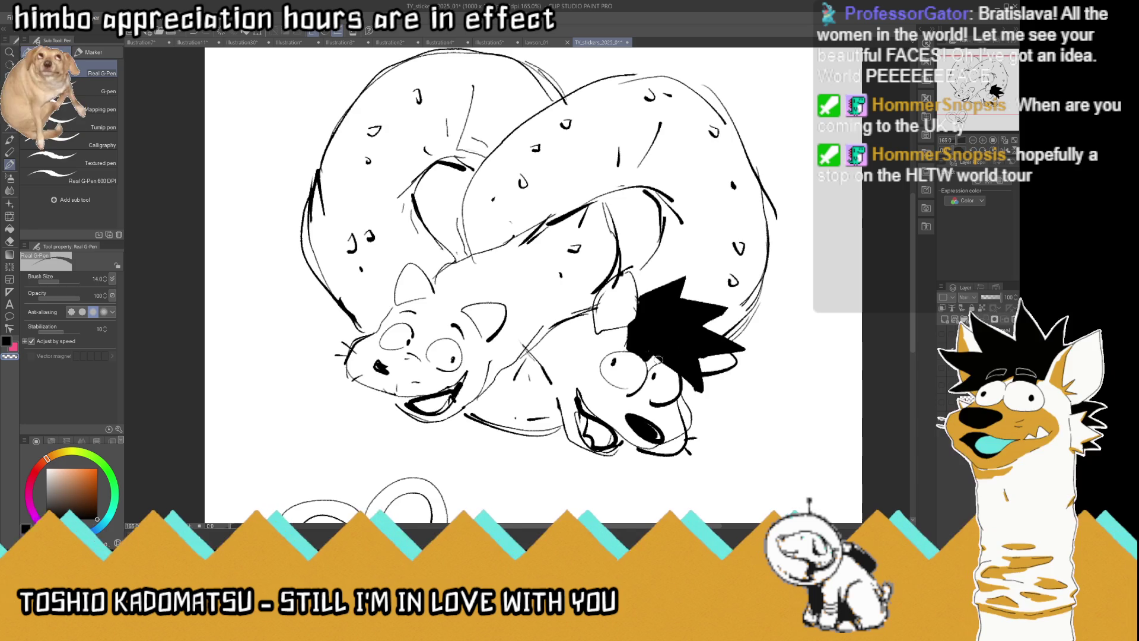
mouse_move(659, 365)
mouse_down()
mouse_move(676, 370)
mouse_move(670, 396)
mouse_move(688, 370)
mouse_move(729, 361)
mouse_up()
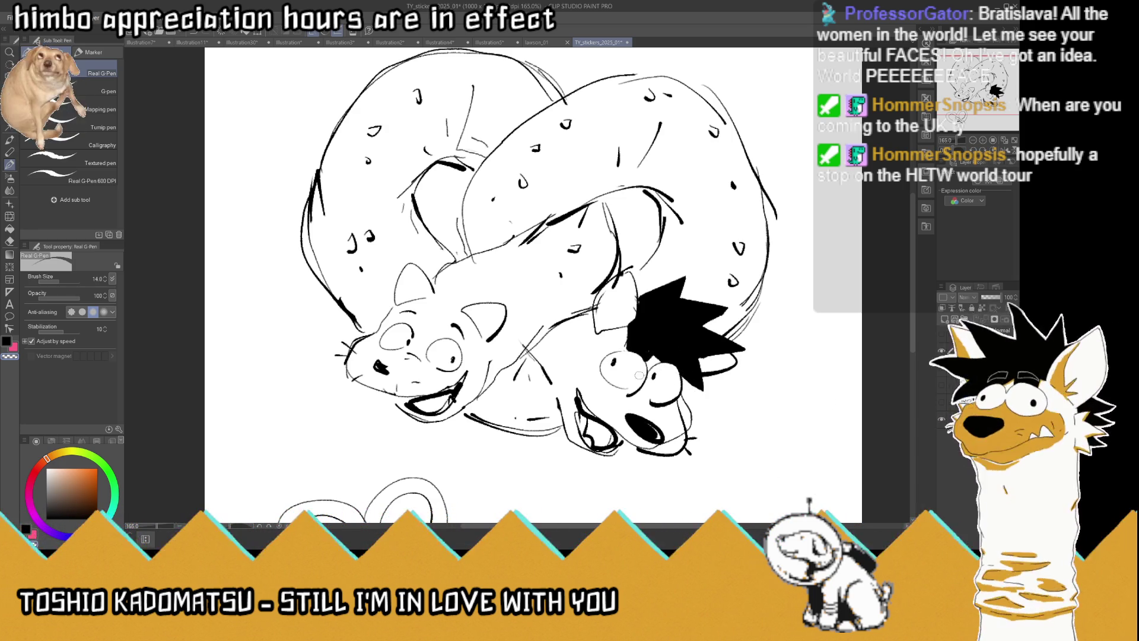
key(c)
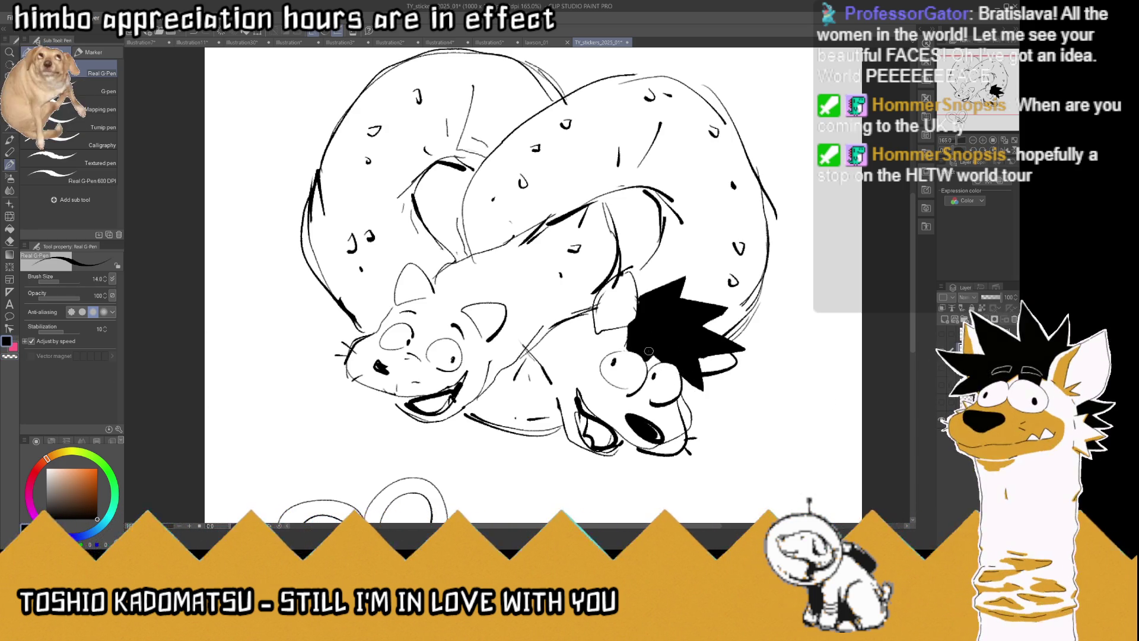
mouse_move(651, 343)
mouse_down()
mouse_move(640, 358)
mouse_move(629, 350)
mouse_move(641, 302)
mouse_up()
scroll(642, 302, down, 2)
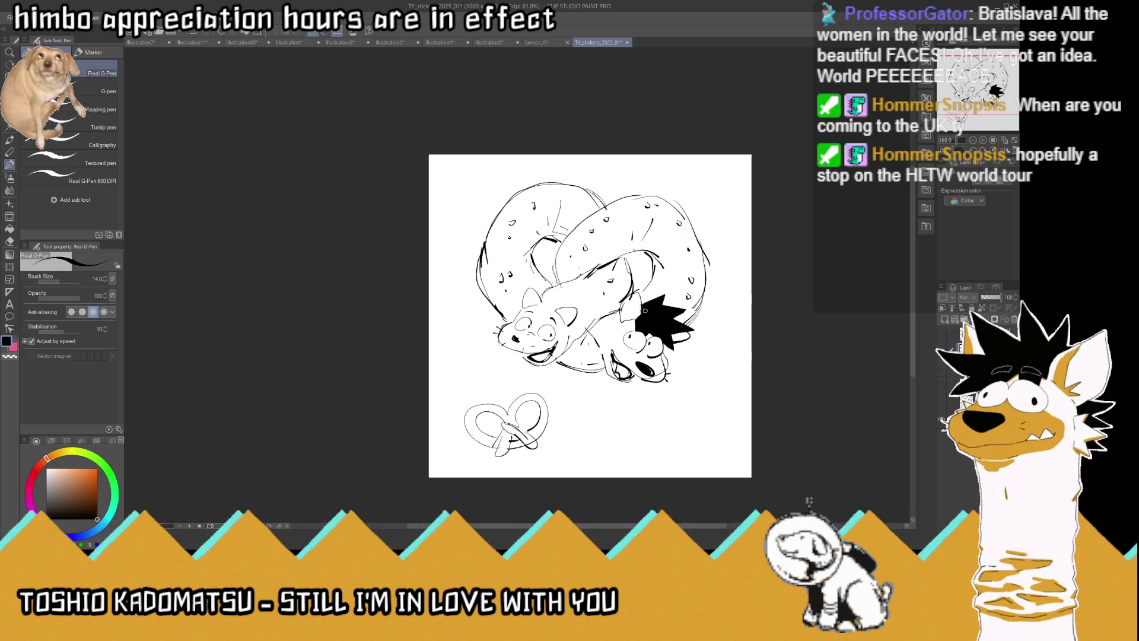
Cut a thin white line through the hair tuft using transparent colour, then return to black
scroll(656, 306, up, 1)
click(10, 357)
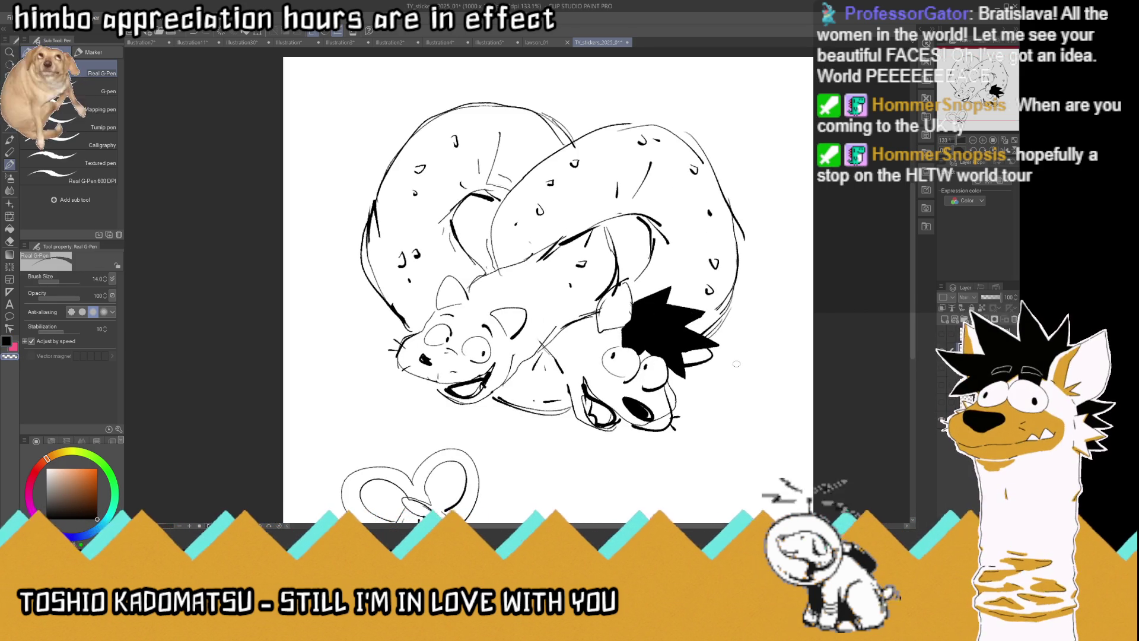
drag(627, 339, 669, 355)
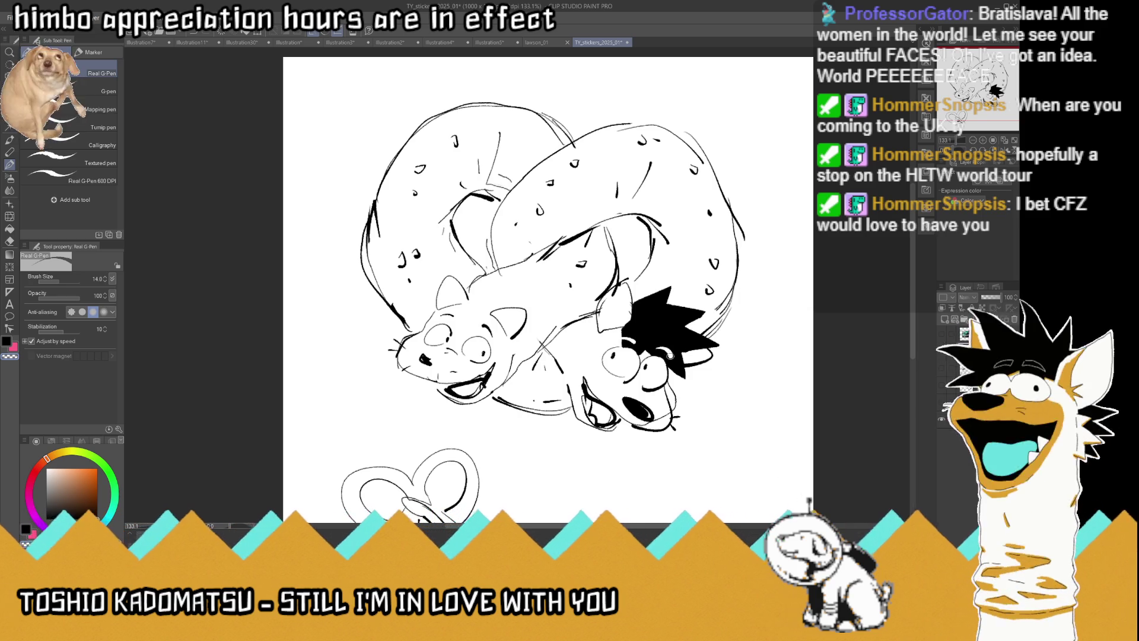
key(c)
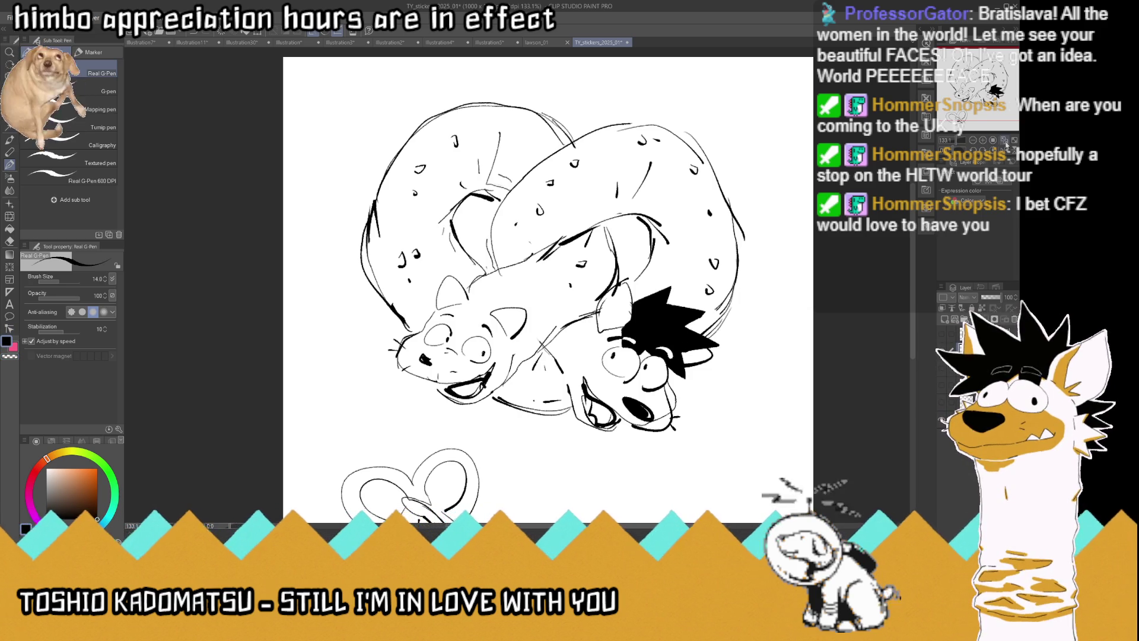
key(ctrl+minus)
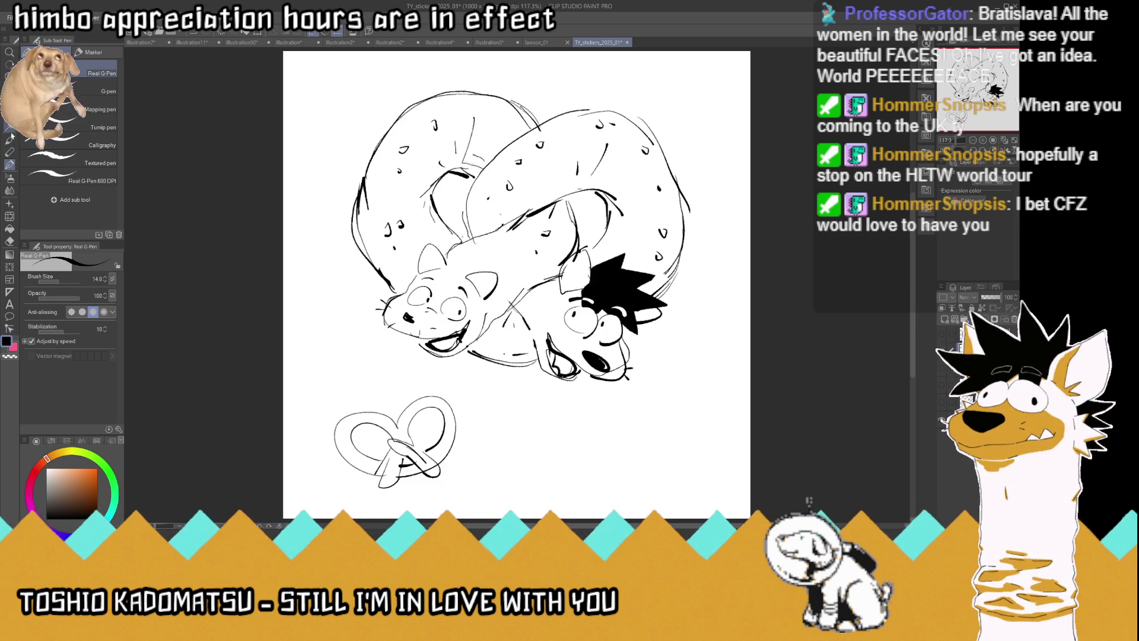
Lasso the cats and shift them down-left, deselect, nudge the drawing slightly up-right, and save
key(m)
mouse_move(707, 305)
mouse_down()
mouse_move(507, 387)
mouse_move(282, 243)
mouse_move(756, 237)
mouse_move(761, 264)
mouse_up()
key(k)
drag(542, 233, 534, 258)
key(m)
key(ctrl+d)
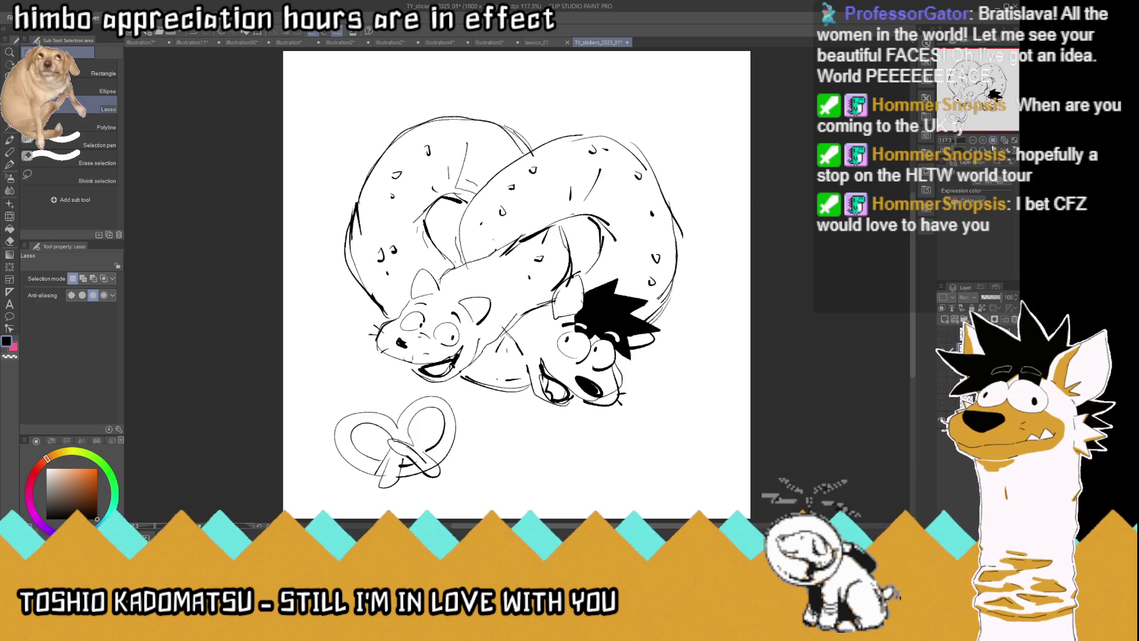
key(k)
drag(351, 230, 356, 221)
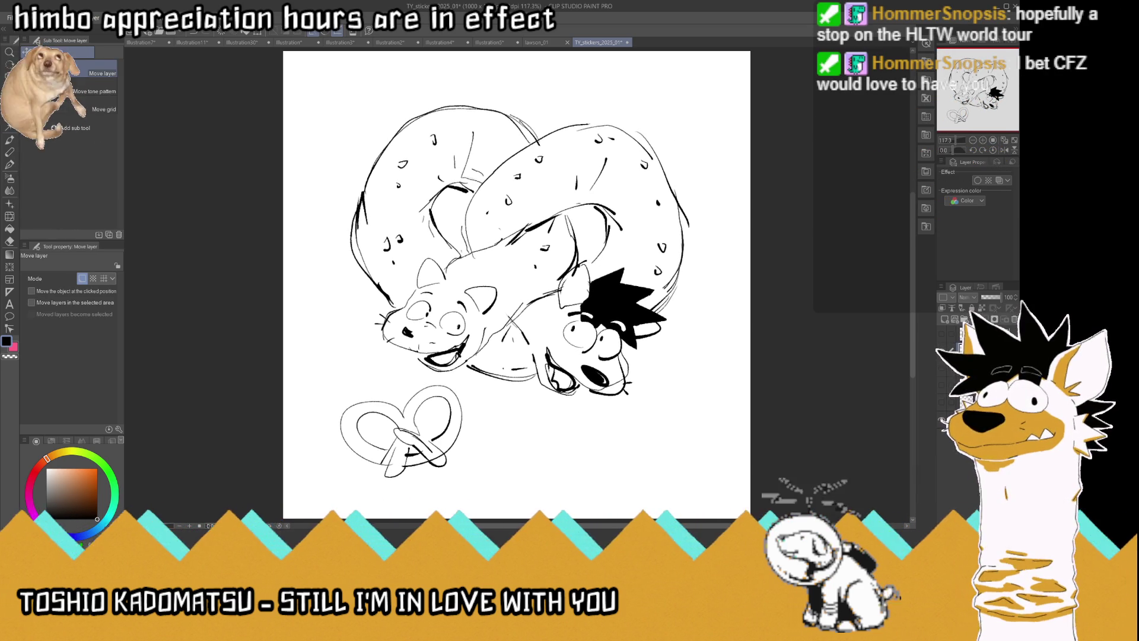
key(ctrl+s)
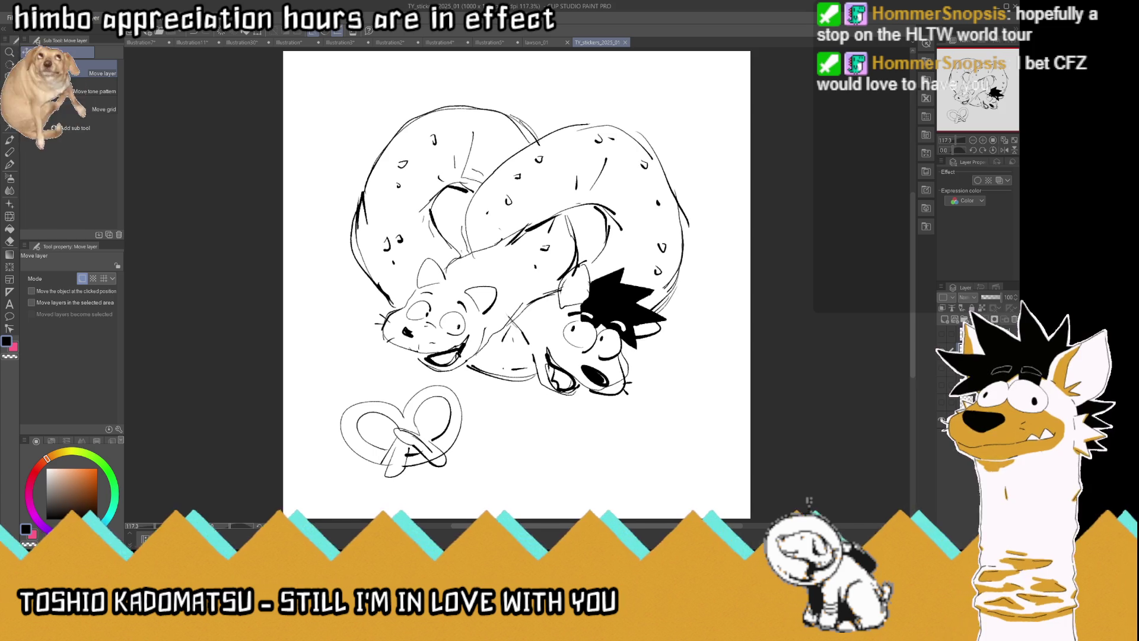
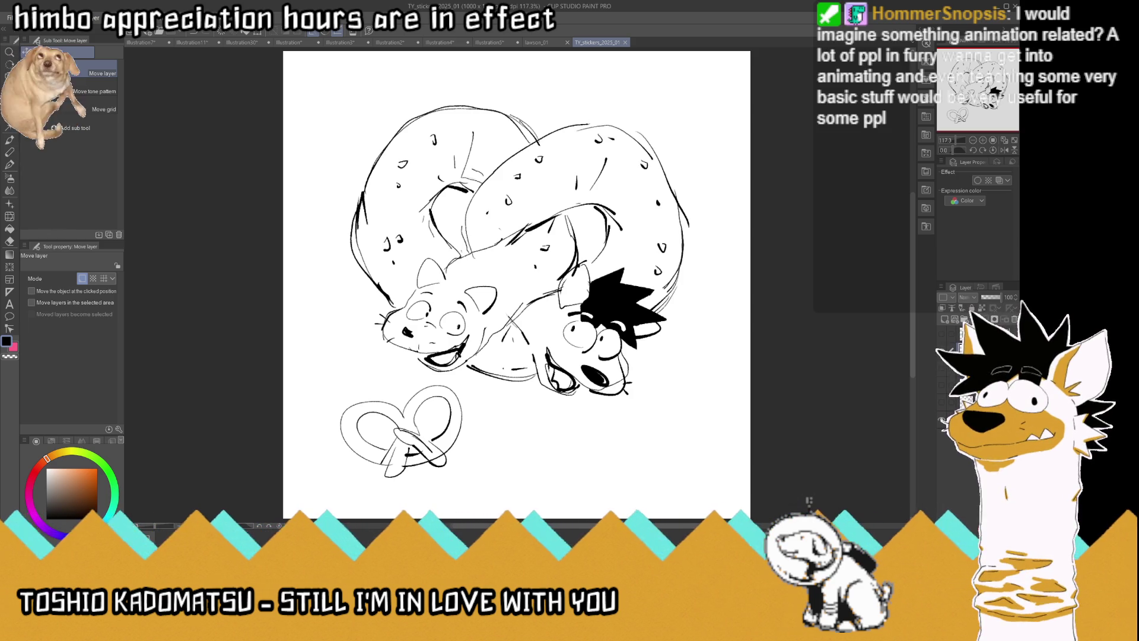
Add three speckle marks to the bagel with the Real G-Pen, hide its layer, and save
key(p)
drag(503, 122, 509, 142)
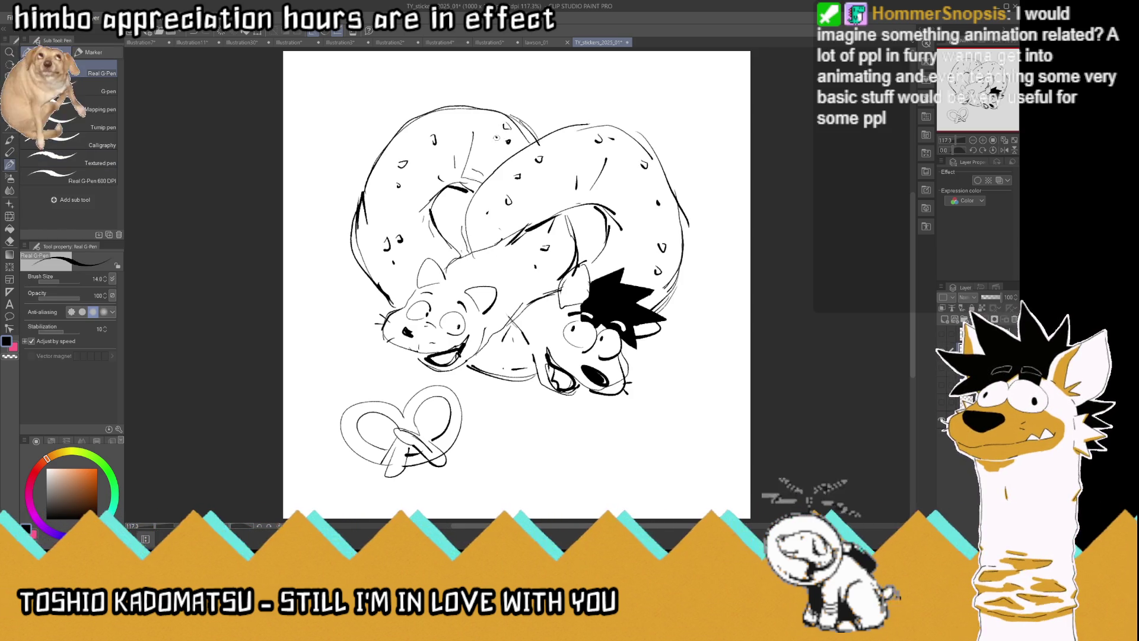
drag(491, 255, 496, 260)
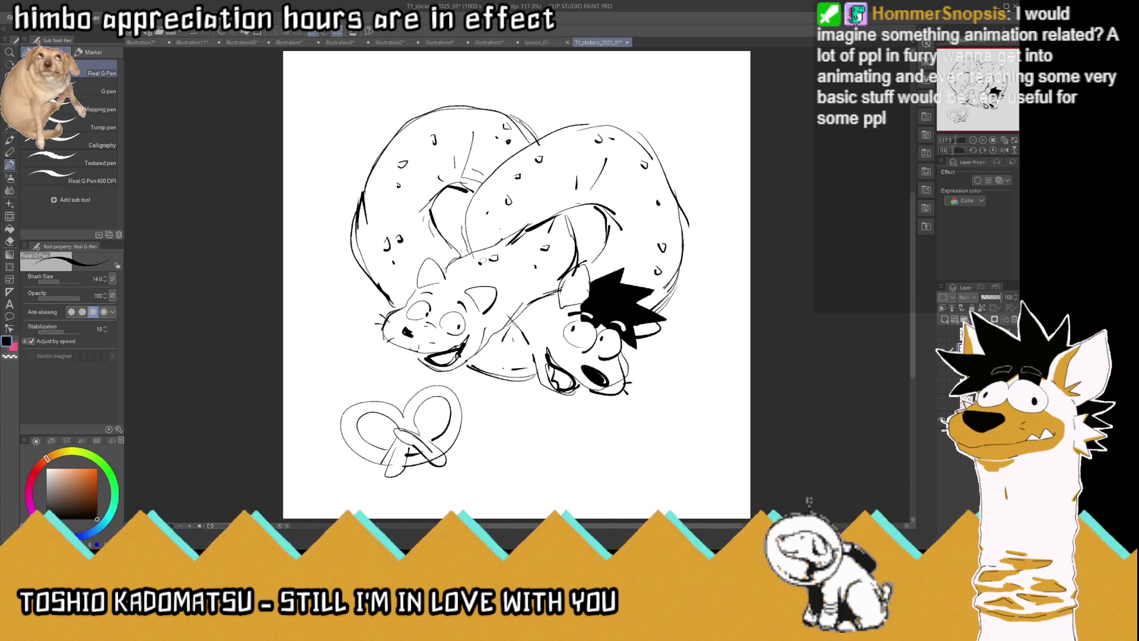
drag(492, 258, 496, 262)
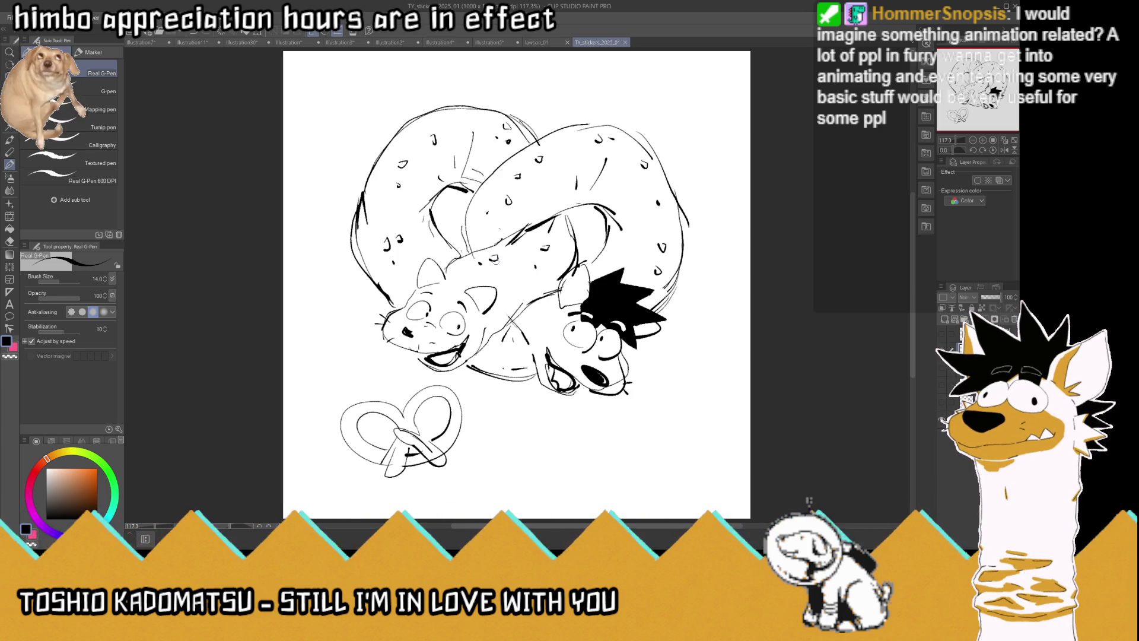
click(943, 345)
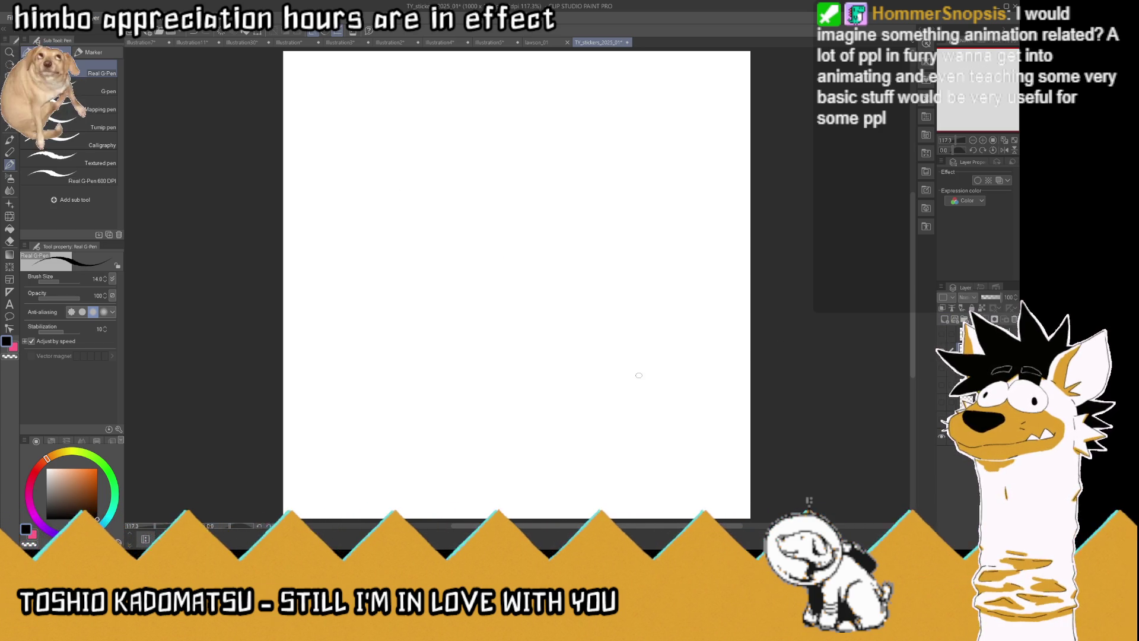
key(ctrl+s)
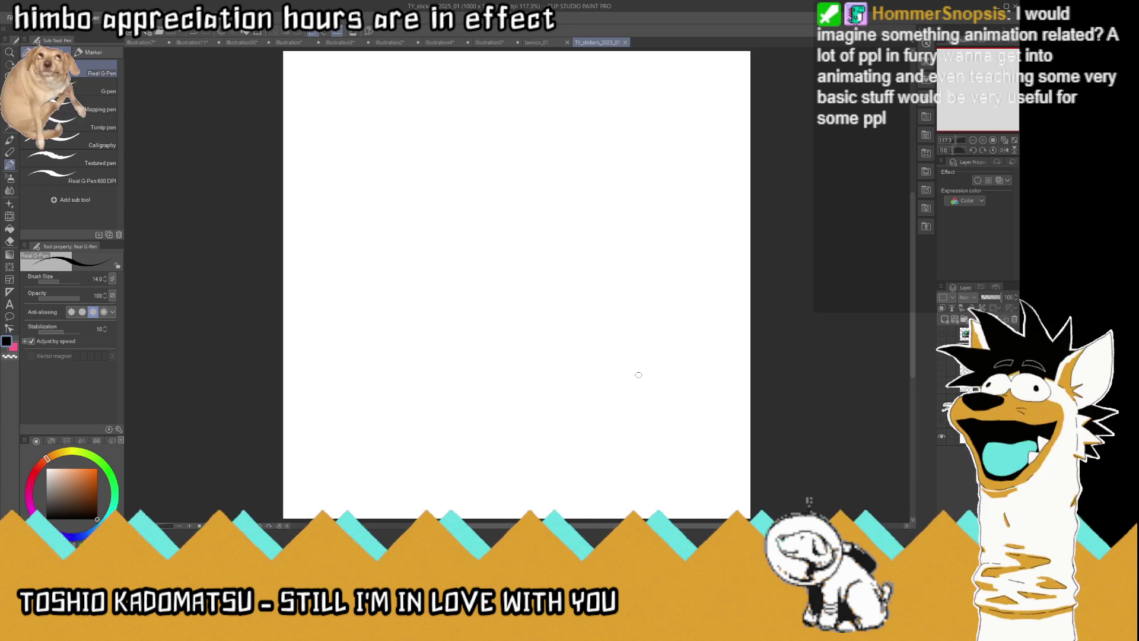
Draw the bounce arc path, the squashed ball at the bounce point, and ball circles along the arc
mouse_move(308, 274)
mouse_down()
mouse_move(483, 356)
mouse_move(630, 272)
mouse_move(714, 261)
mouse_up()
mouse_move(490, 410)
mouse_down()
mouse_move(485, 435)
mouse_move(505, 409)
mouse_up()
mouse_move(353, 265)
mouse_down()
mouse_move(304, 294)
mouse_move(360, 280)
mouse_move(352, 299)
mouse_up()
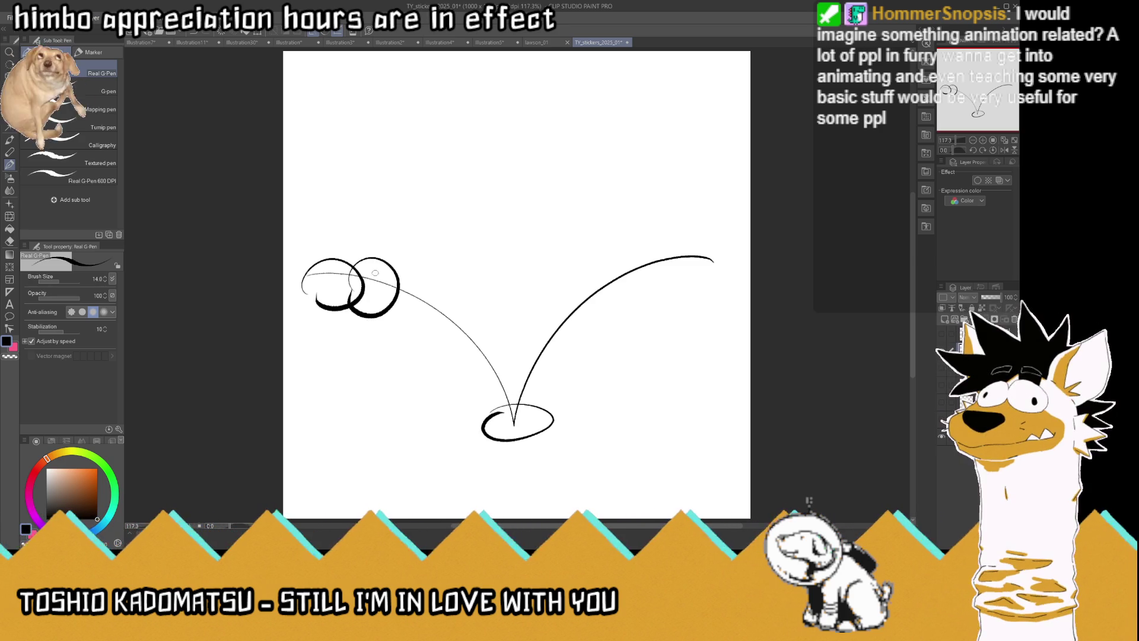
drag(428, 333, 435, 354)
mouse_move(555, 351)
mouse_down()
mouse_move(535, 313)
mouse_move(556, 355)
mouse_up()
drag(655, 244, 667, 233)
Add ball circles at the arc's right end and ground lines, then delete the sketch and begin a base stroke
drag(641, 290, 663, 297)
mouse_move(678, 284)
mouse_down()
mouse_move(666, 259)
mouse_move(682, 287)
mouse_up()
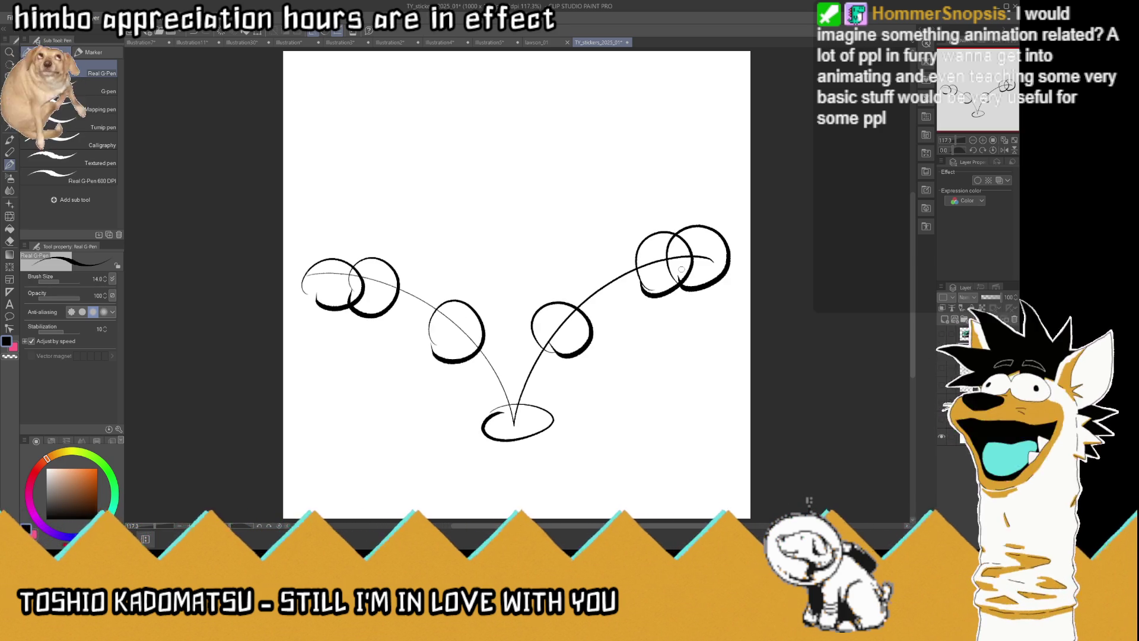
drag(466, 433, 376, 433)
drag(561, 423, 709, 425)
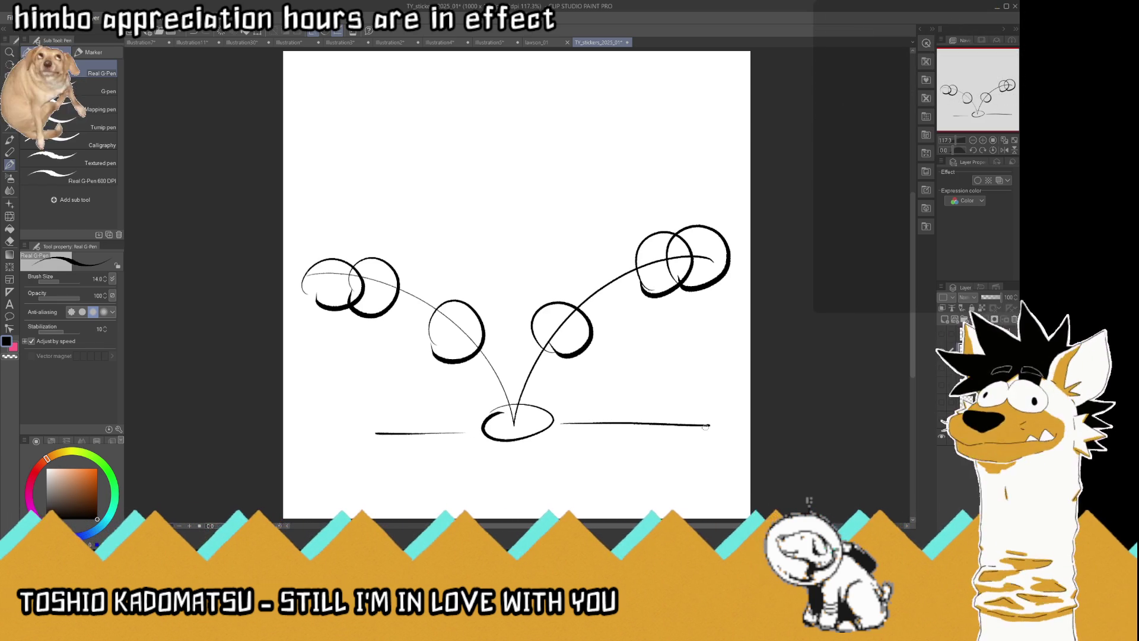
key(Delete)
mouse_move(570, 433)
mouse_down()
mouse_move(411, 436)
mouse_move(421, 425)
mouse_move(423, 296)
mouse_up()
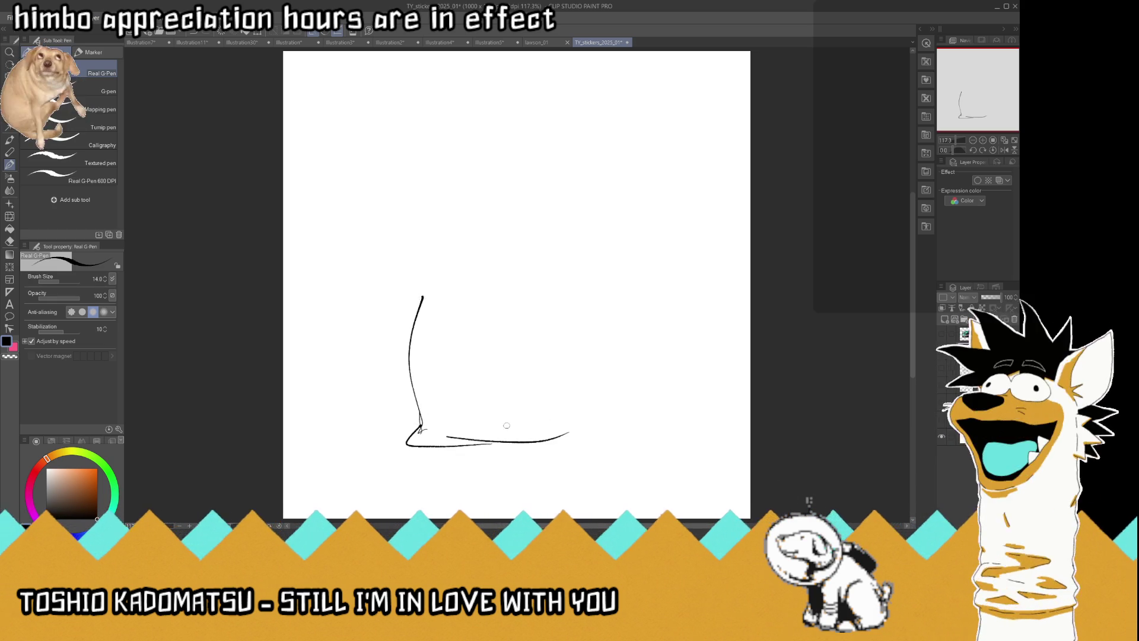
Draw a pillow-shaped bag outline with a crease across its upper middle, then hide the layer
mouse_move(546, 442)
mouse_down()
mouse_move(597, 438)
mouse_move(598, 287)
mouse_up()
mouse_move(606, 355)
mouse_down()
mouse_move(590, 275)
mouse_move(605, 190)
mouse_move(441, 203)
mouse_up()
drag(410, 320, 428, 274)
mouse_move(413, 347)
mouse_down()
mouse_move(418, 215)
mouse_move(443, 196)
mouse_up()
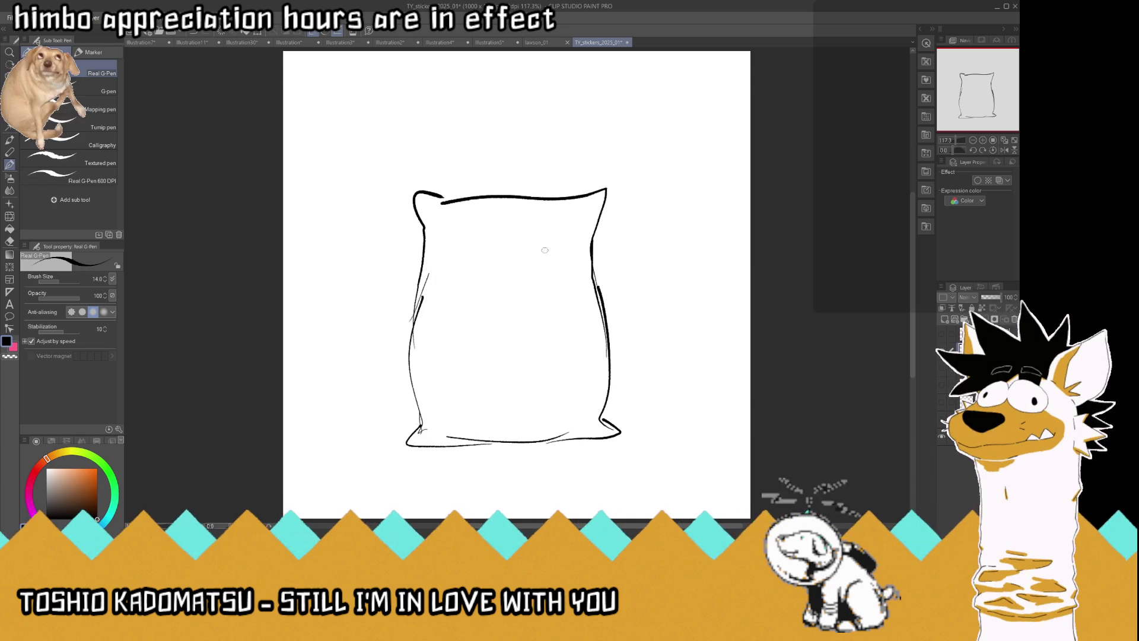
mouse_move(480, 267)
mouse_down()
mouse_move(545, 264)
mouse_move(532, 249)
mouse_up()
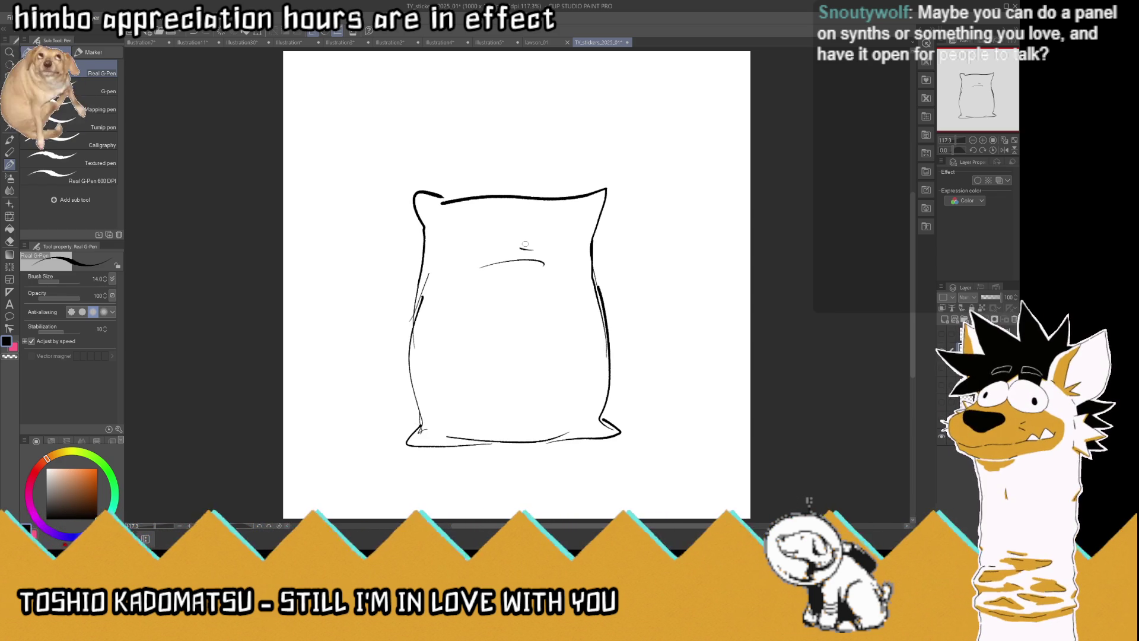
click(943, 324)
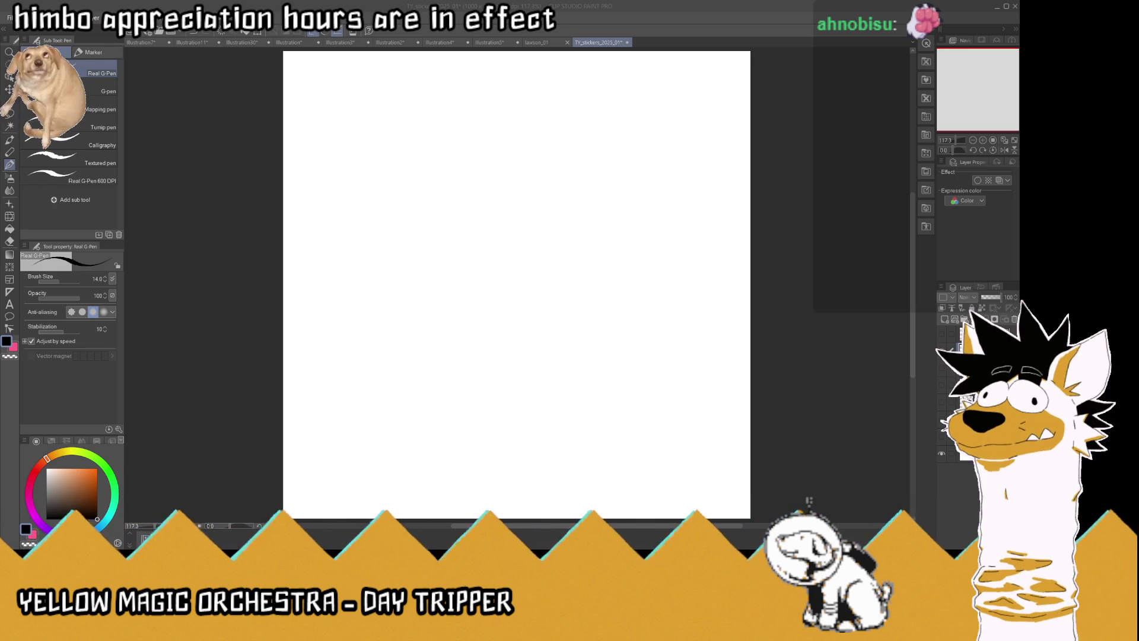
Ink the croissant body: hooked tip, rounded outline, inner double outline, segment and fold lines
mouse_move(408, 454)
mouse_down()
mouse_move(396, 430)
mouse_move(473, 357)
mouse_move(374, 456)
mouse_up()
mouse_move(475, 359)
mouse_down()
mouse_move(522, 407)
mouse_move(415, 461)
mouse_move(343, 355)
mouse_move(438, 332)
mouse_up()
mouse_move(473, 359)
mouse_down()
mouse_move(324, 356)
mouse_move(410, 305)
mouse_move(375, 309)
mouse_move(442, 288)
mouse_move(445, 327)
mouse_move(418, 307)
mouse_up()
mouse_move(354, 357)
mouse_down()
mouse_move(335, 406)
mouse_move(344, 422)
mouse_move(363, 331)
mouse_up()
mouse_move(366, 384)
mouse_down()
mouse_move(366, 444)
mouse_move(347, 433)
mouse_move(375, 450)
mouse_up()
mouse_move(411, 392)
mouse_down()
mouse_move(411, 455)
mouse_move(400, 440)
mouse_up()
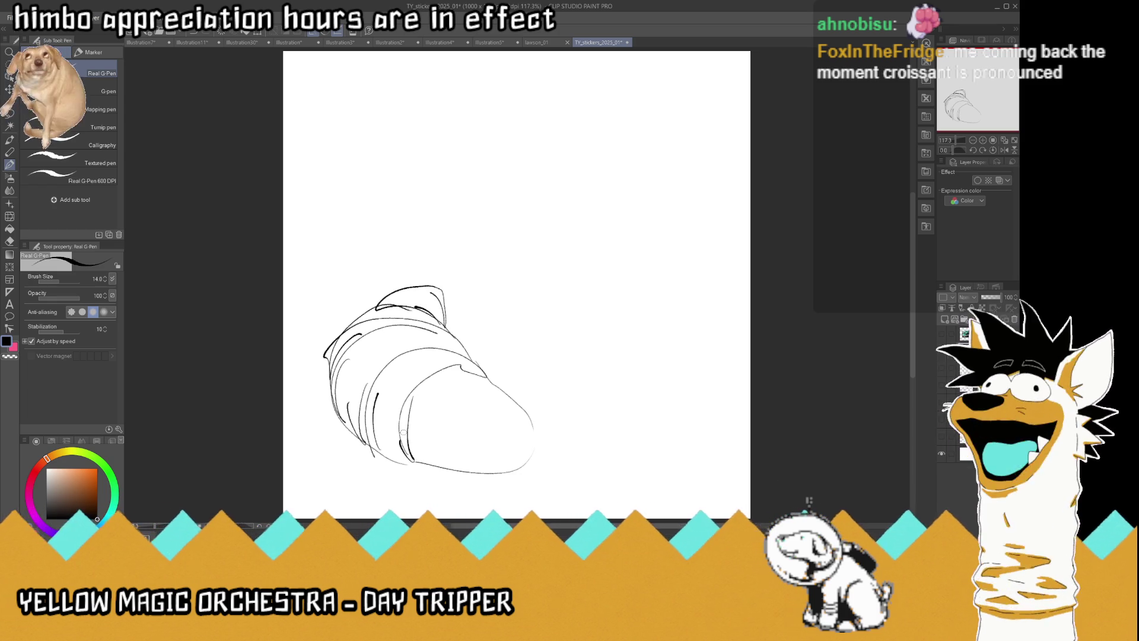
drag(437, 342, 469, 359)
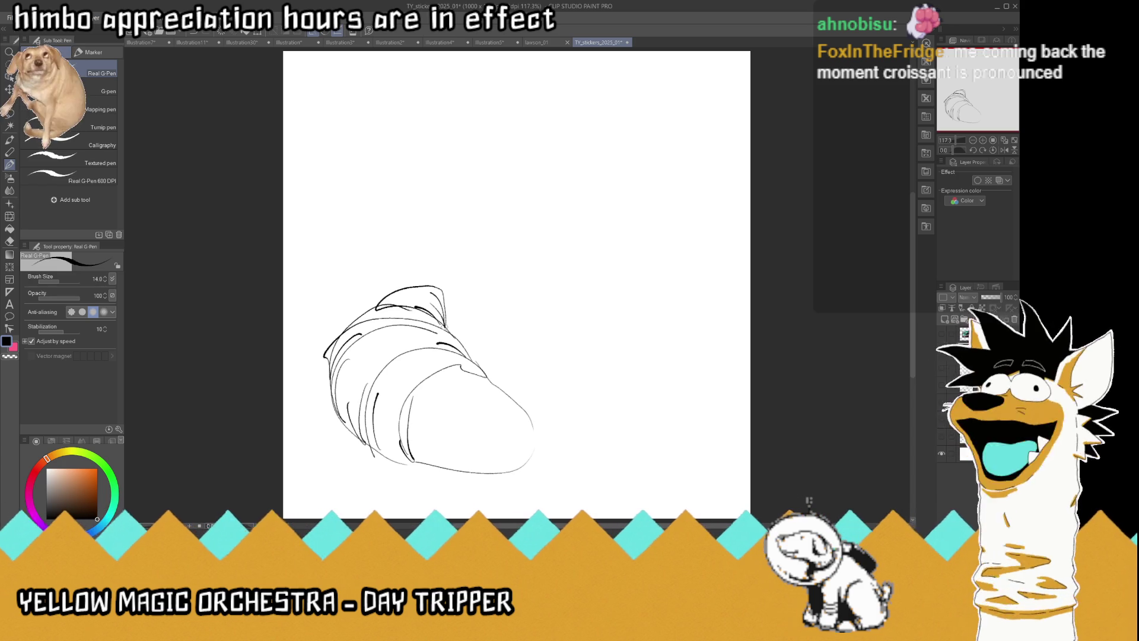
drag(423, 315, 445, 328)
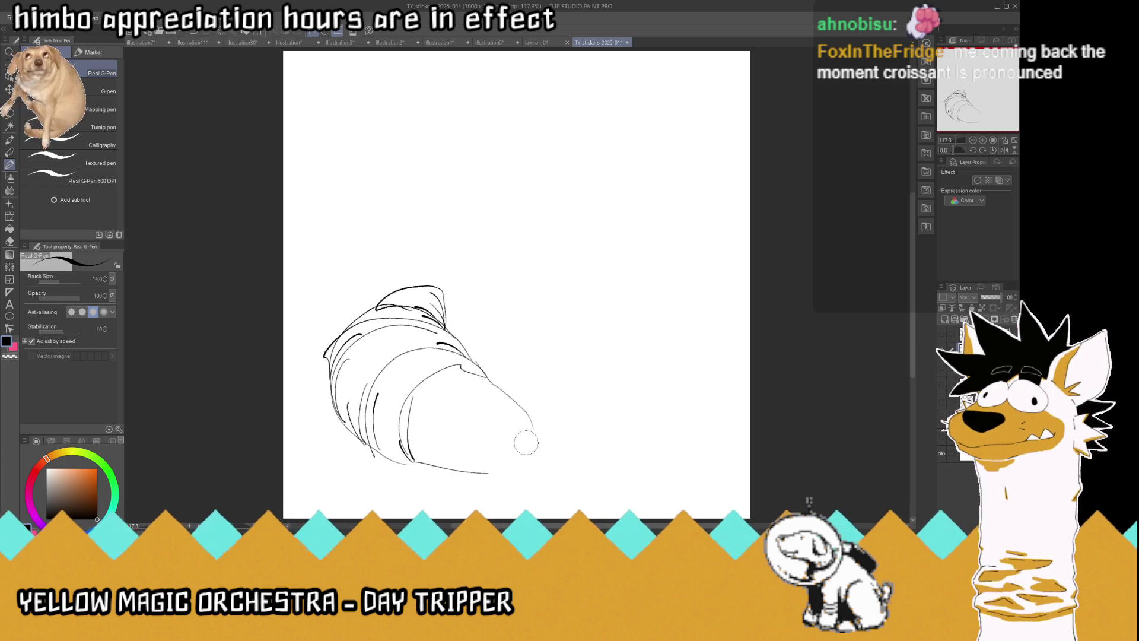
key(ctrl+z)
key(ctrl+z)
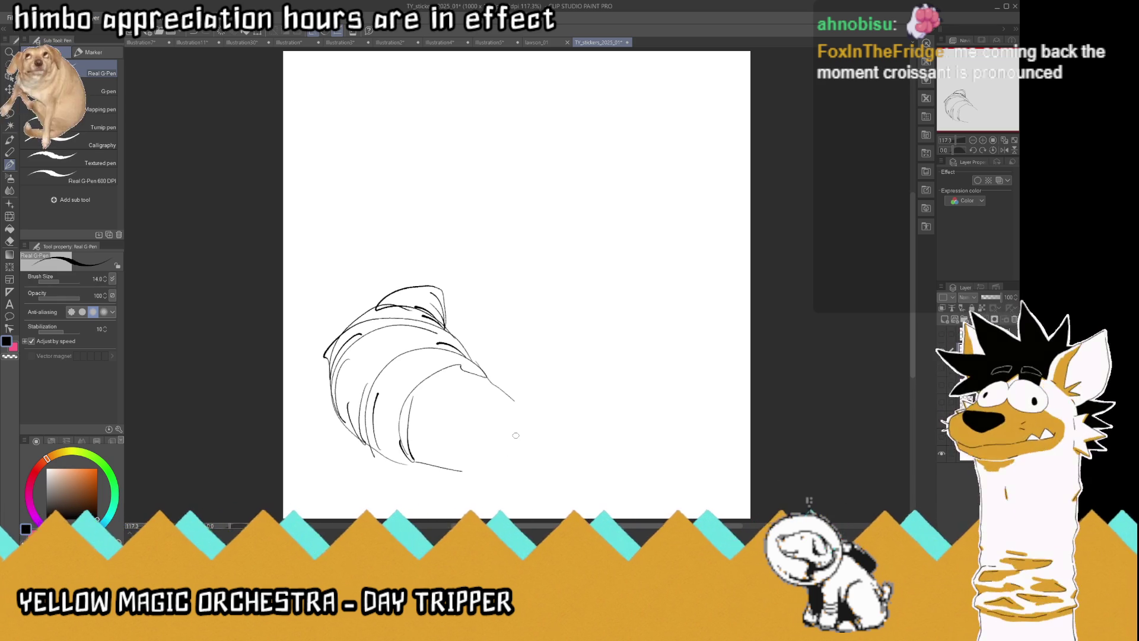
drag(417, 457, 416, 436)
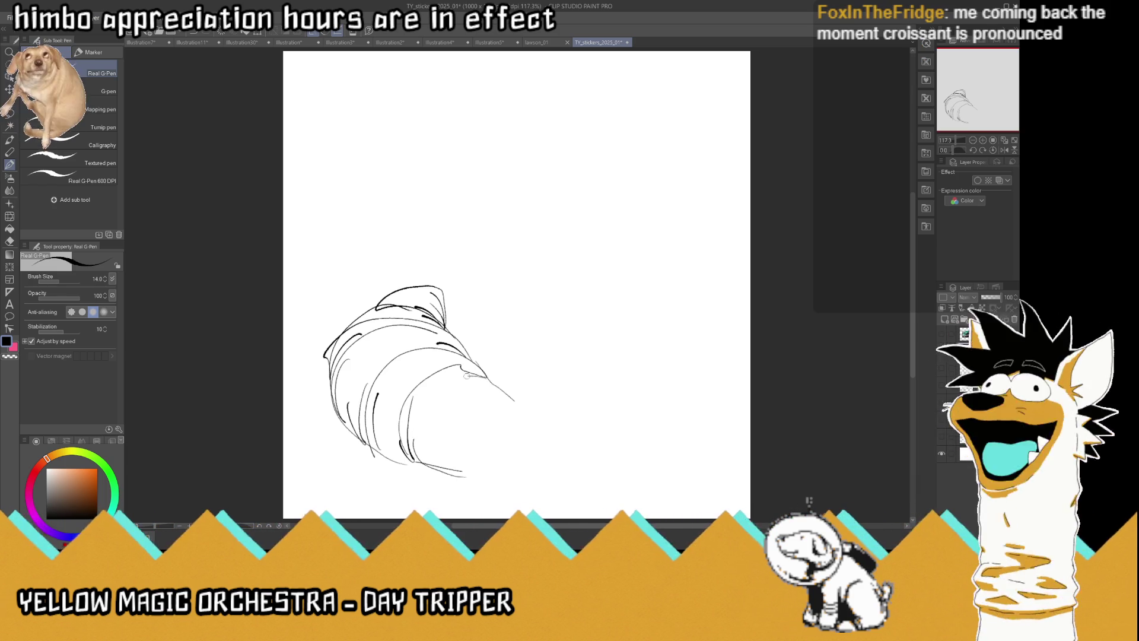
Draw the face with round eyes, black nose, whiskers and jaw, fixing strokes with undo and eraser
mouse_move(471, 412)
mouse_down()
mouse_move(457, 428)
mouse_move(451, 393)
mouse_move(478, 404)
mouse_move(466, 420)
mouse_move(523, 409)
mouse_move(528, 379)
mouse_move(538, 428)
mouse_move(559, 446)
mouse_move(550, 471)
mouse_up()
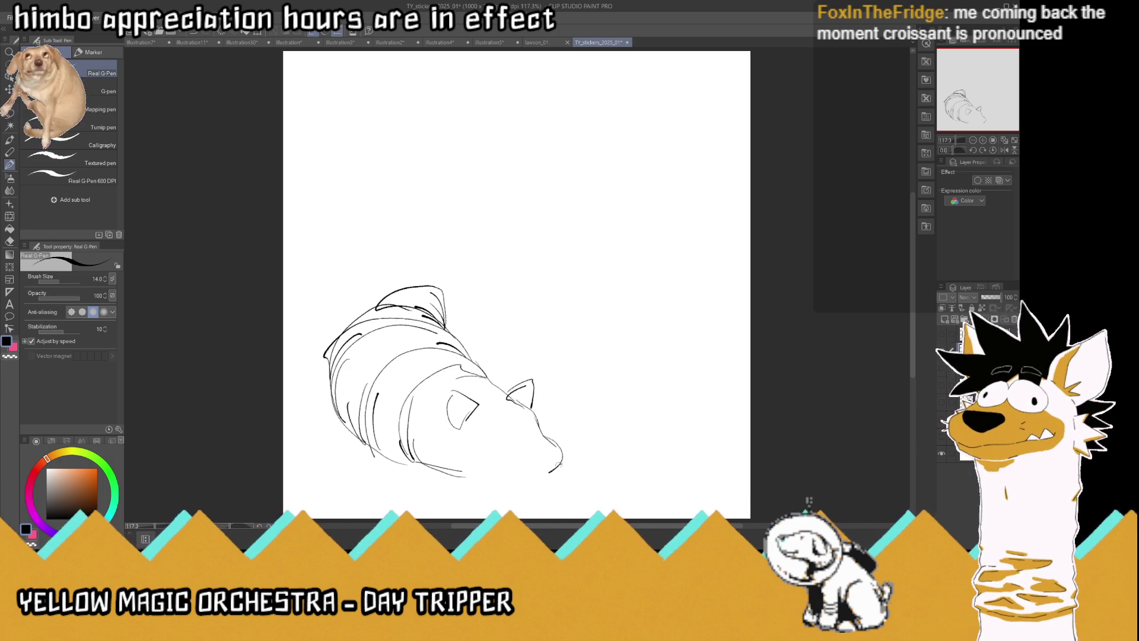
mouse_move(538, 450)
mouse_down()
mouse_move(566, 441)
mouse_move(496, 441)
mouse_move(483, 422)
mouse_move(527, 437)
mouse_move(537, 416)
mouse_move(504, 436)
mouse_move(533, 427)
mouse_move(502, 409)
mouse_move(540, 405)
mouse_move(509, 383)
mouse_move(521, 391)
mouse_up()
drag(480, 480, 556, 474)
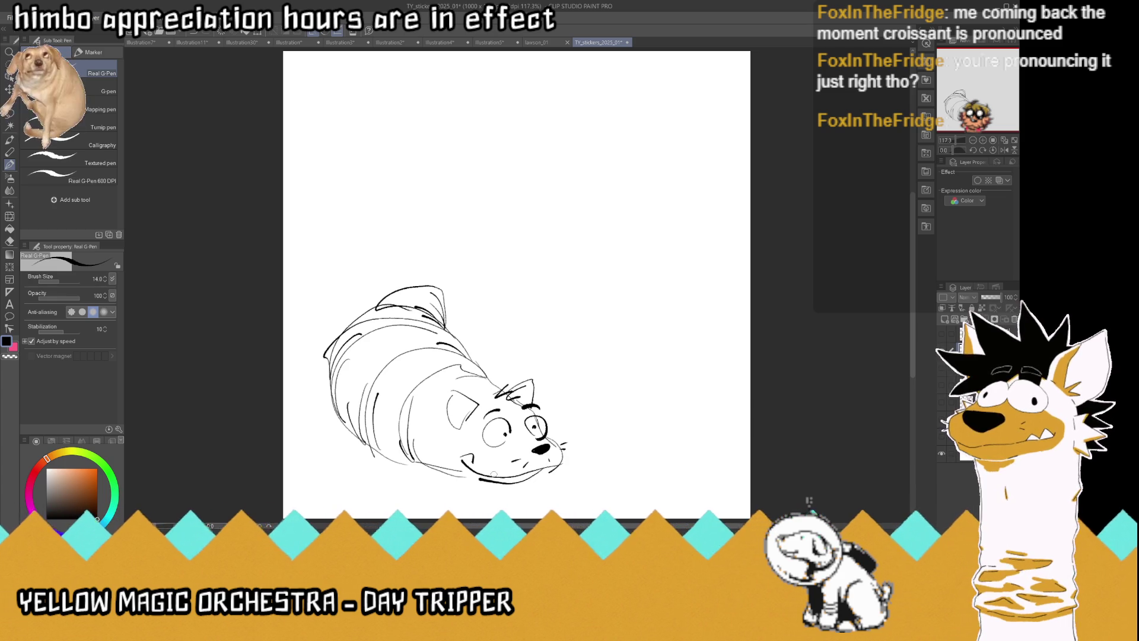
drag(440, 446, 442, 456)
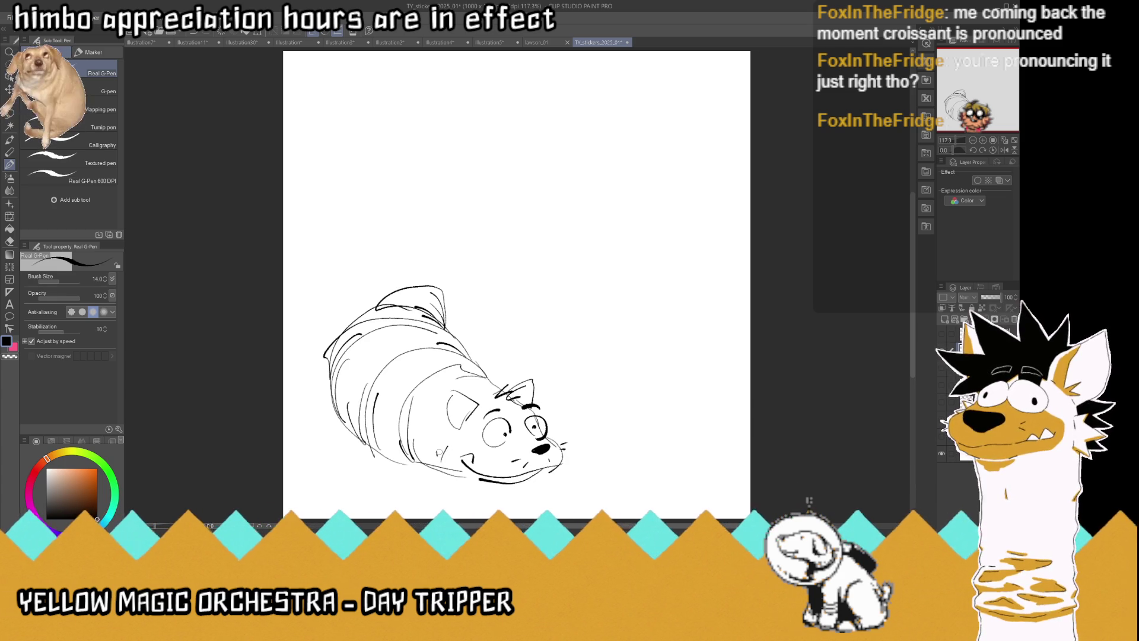
key(ctrl+z)
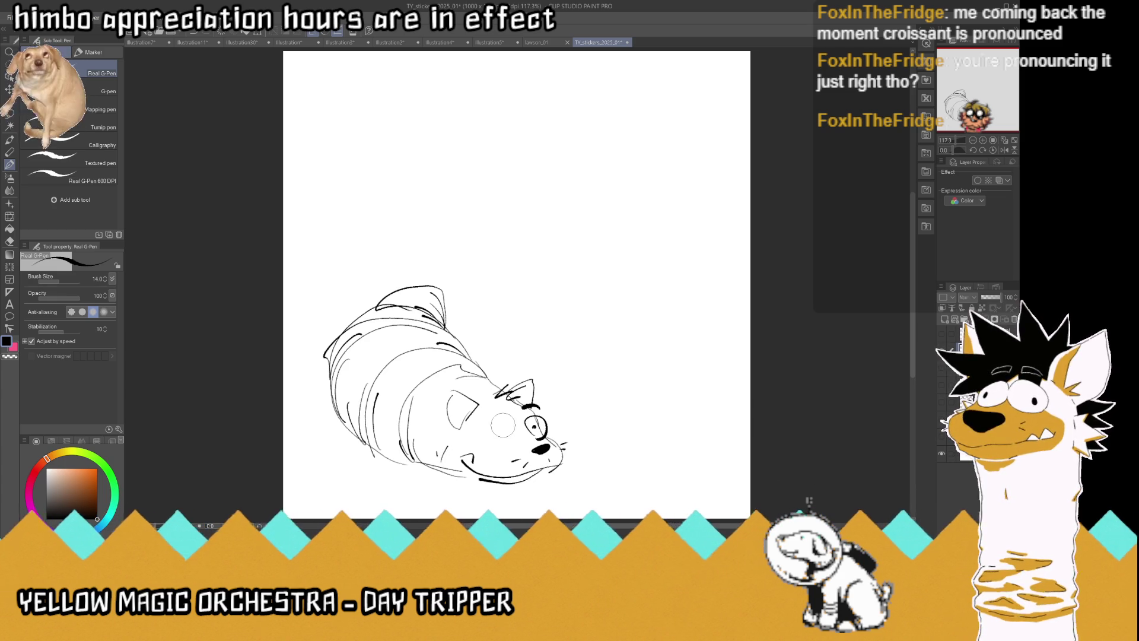
mouse_move(507, 433)
mouse_down()
mouse_move(502, 451)
mouse_move(489, 429)
mouse_move(493, 414)
mouse_move(506, 416)
mouse_up()
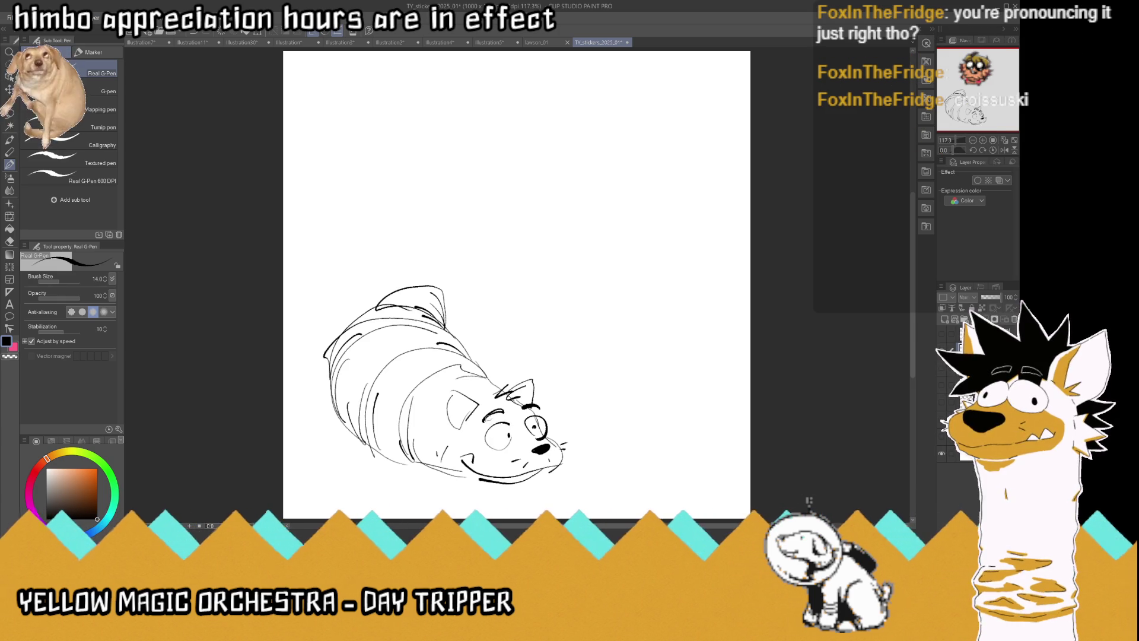
mouse_move(561, 474)
mouse_down()
mouse_move(549, 447)
mouse_move(591, 447)
mouse_move(567, 445)
mouse_move(575, 456)
mouse_move(547, 475)
mouse_move(560, 479)
mouse_move(559, 446)
mouse_move(549, 450)
mouse_up()
drag(513, 463, 581, 449)
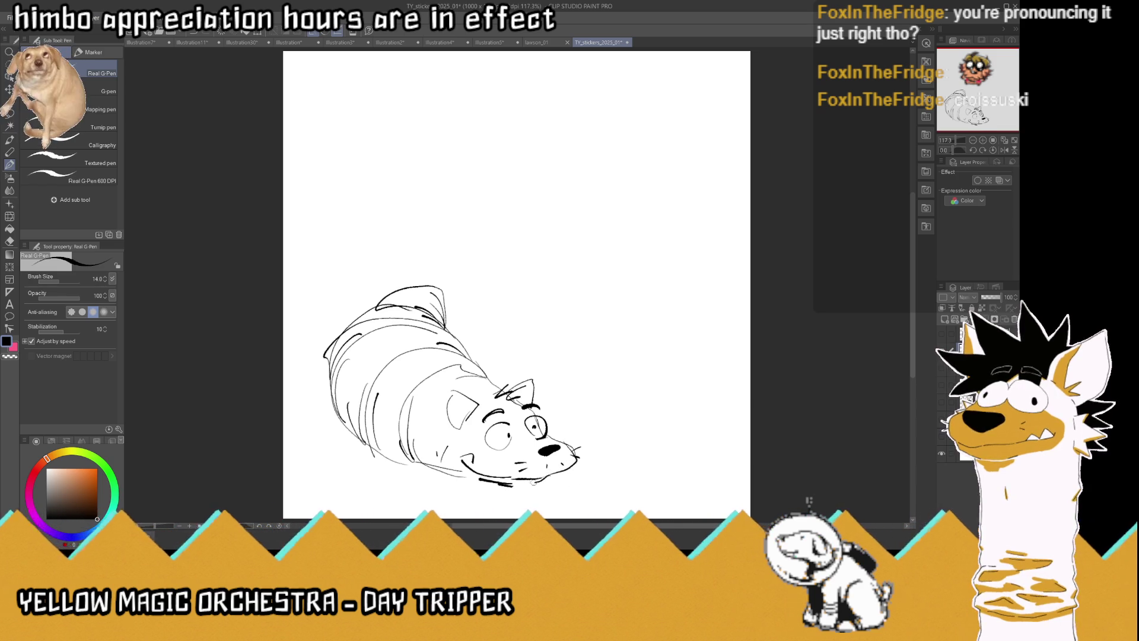
drag(543, 478, 481, 480)
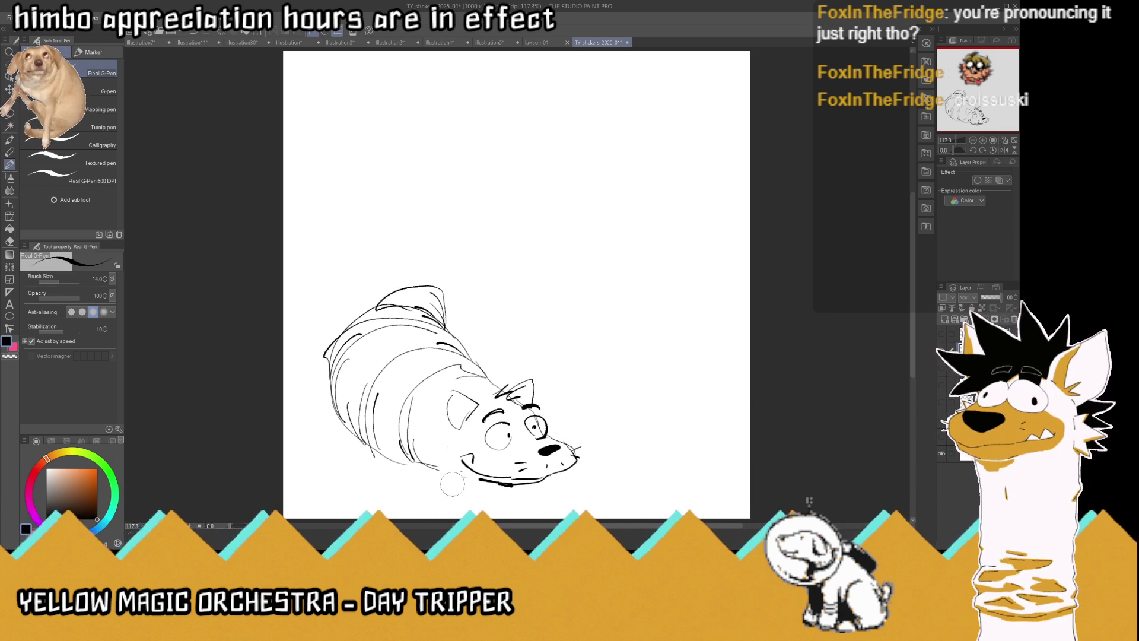
key(ctrl+z)
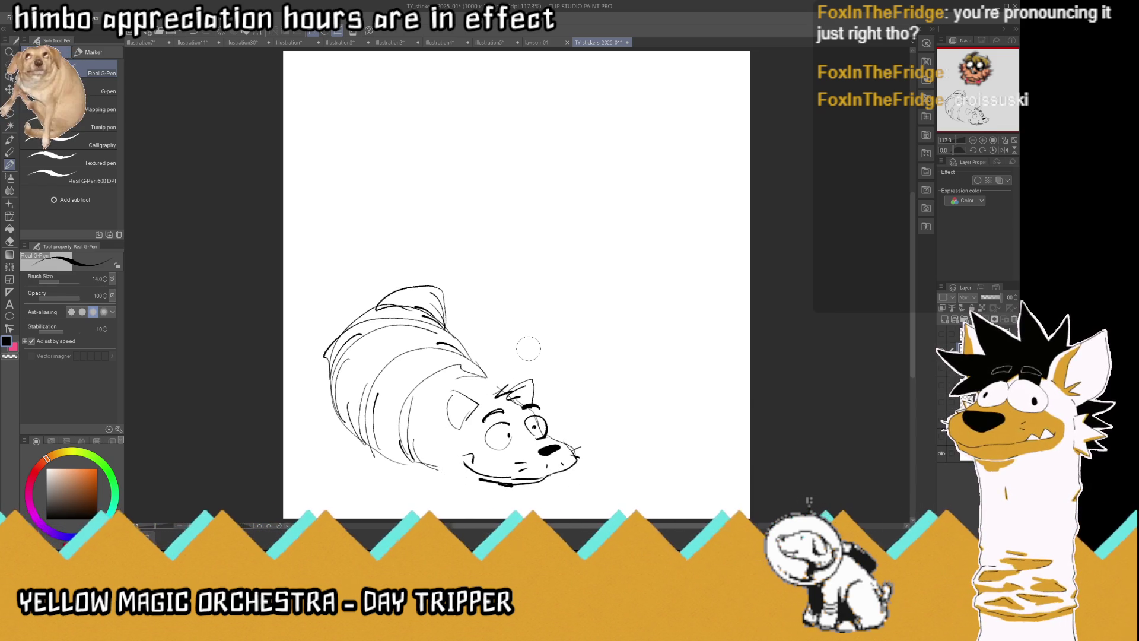
key(m)
mouse_move(571, 389)
mouse_down()
mouse_move(500, 377)
mouse_move(444, 446)
mouse_move(614, 379)
mouse_up()
Shift the lassoed head slightly up and left, then deselect
key(k)
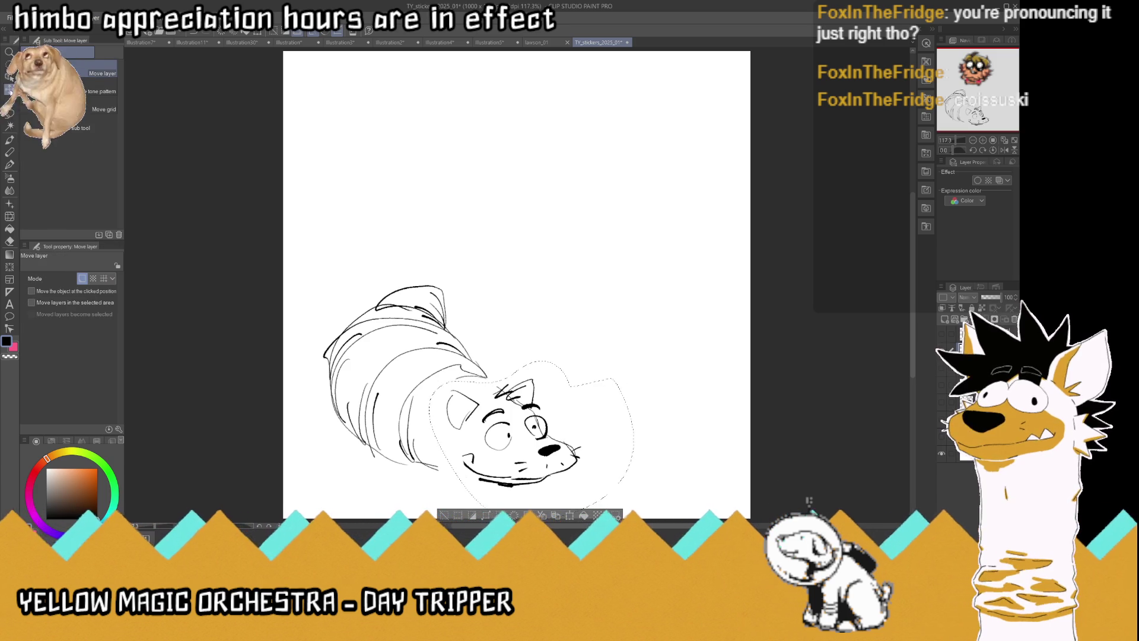
drag(549, 446, 537, 442)
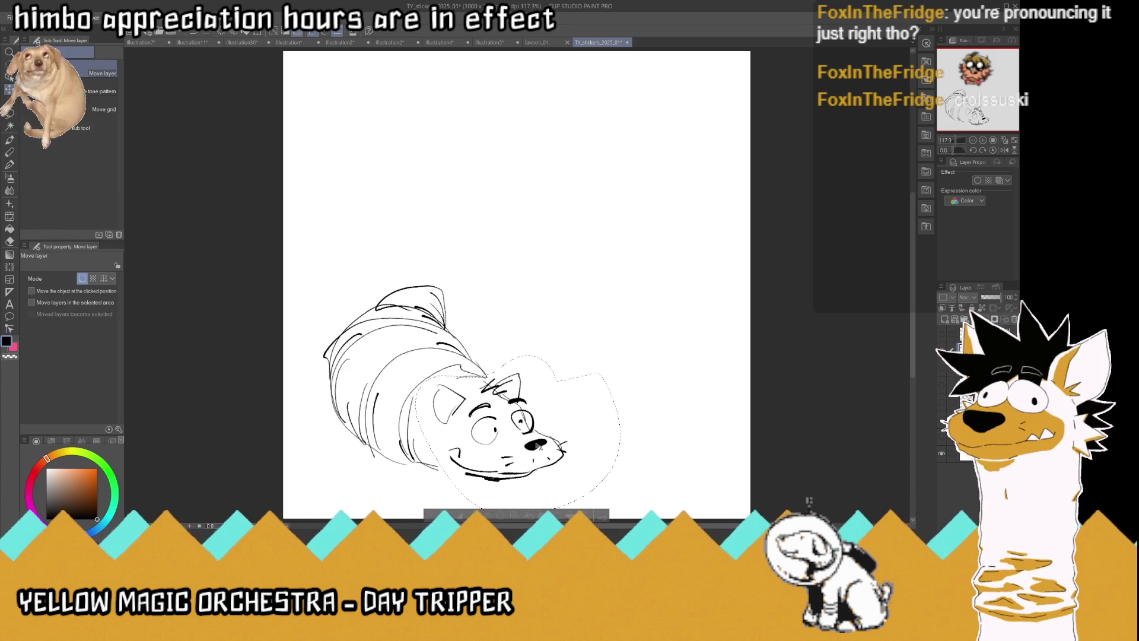
key(ctrl+d)
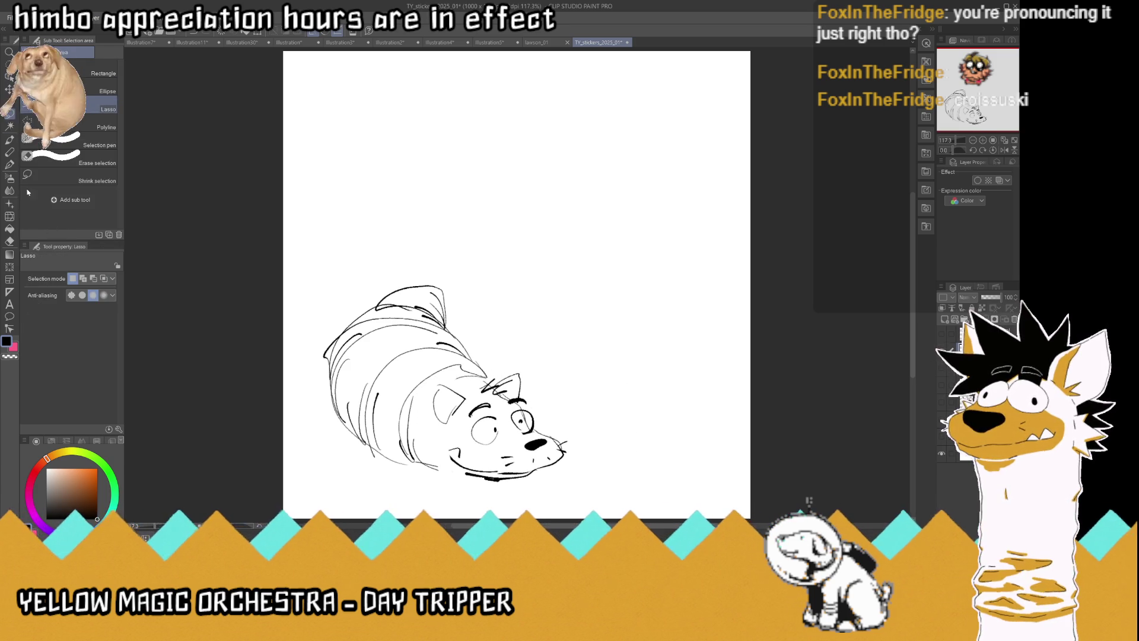
Add strokes on the cheek and across the head top, then move the sketch left and down
key(p)
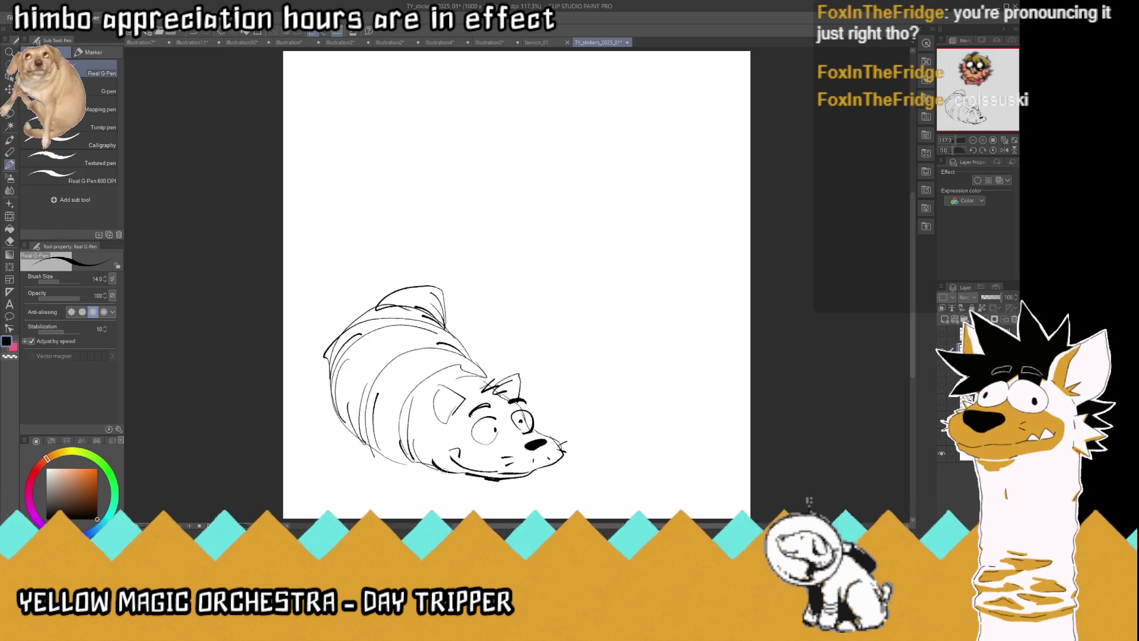
drag(436, 436, 431, 458)
drag(490, 381, 452, 373)
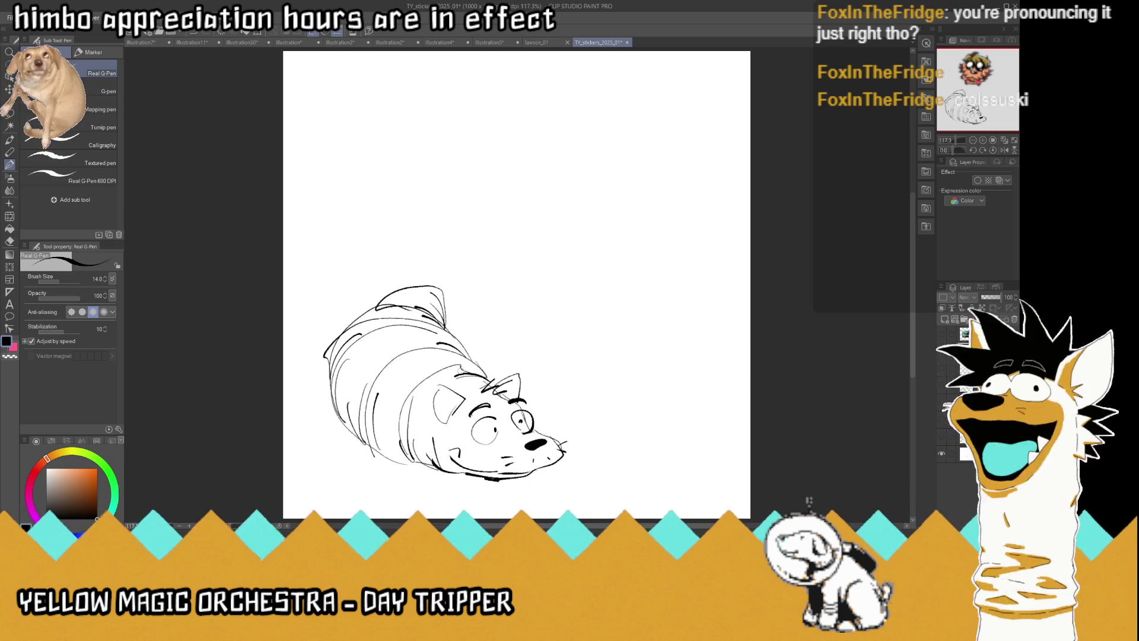
key(k)
drag(549, 463, 532, 480)
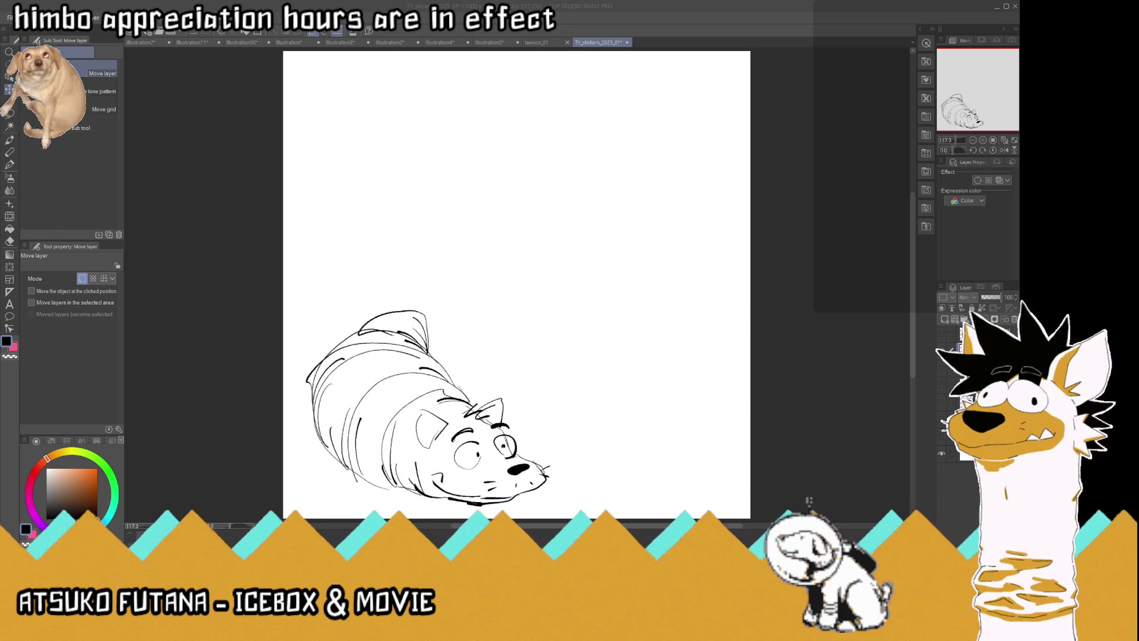
Draw the long diagonal baguette outline with its oval score marks
click(10, 165)
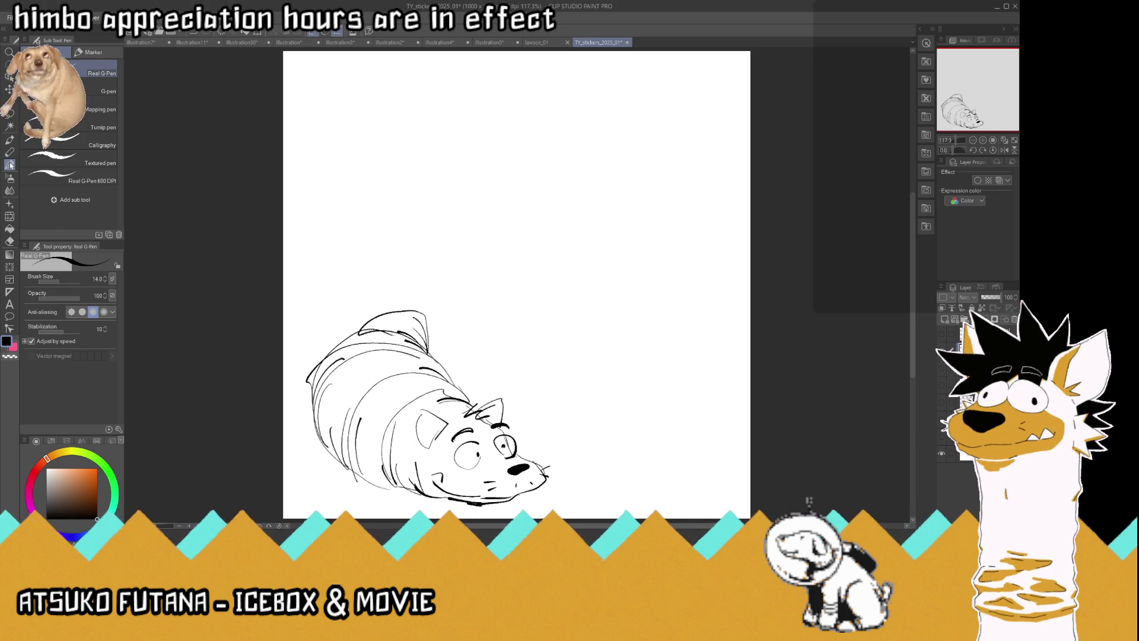
mouse_move(678, 481)
mouse_down()
mouse_move(598, 437)
mouse_move(503, 355)
mouse_move(488, 314)
mouse_move(500, 293)
mouse_move(563, 307)
mouse_move(681, 392)
mouse_move(727, 437)
mouse_move(727, 489)
mouse_move(672, 482)
mouse_move(686, 451)
mouse_move(681, 429)
mouse_move(703, 457)
mouse_move(652, 386)
mouse_move(660, 408)
mouse_up()
drag(644, 442, 627, 371)
mouse_move(594, 337)
mouse_down()
mouse_move(609, 351)
mouse_move(603, 421)
mouse_move(579, 339)
mouse_move(560, 329)
mouse_move(531, 353)
mouse_move(551, 315)
mouse_up()
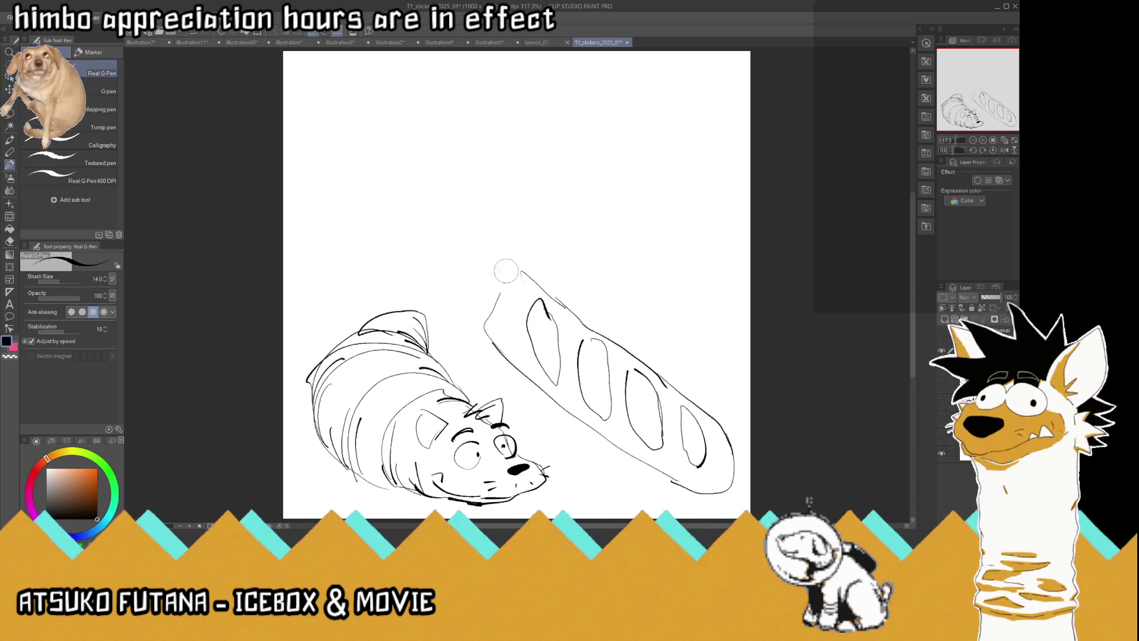
Undo stray upper-end strokes and re-ink the baguette's upper-left and lower-left edges
key(ctrl+z)
key(ctrl+z)
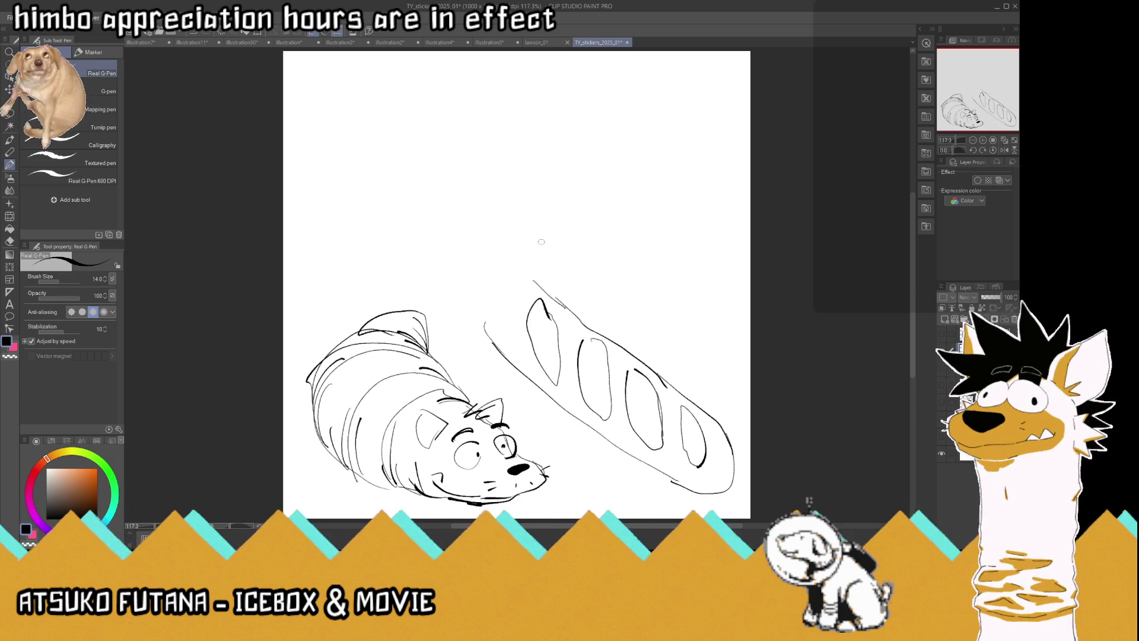
drag(509, 360, 477, 316)
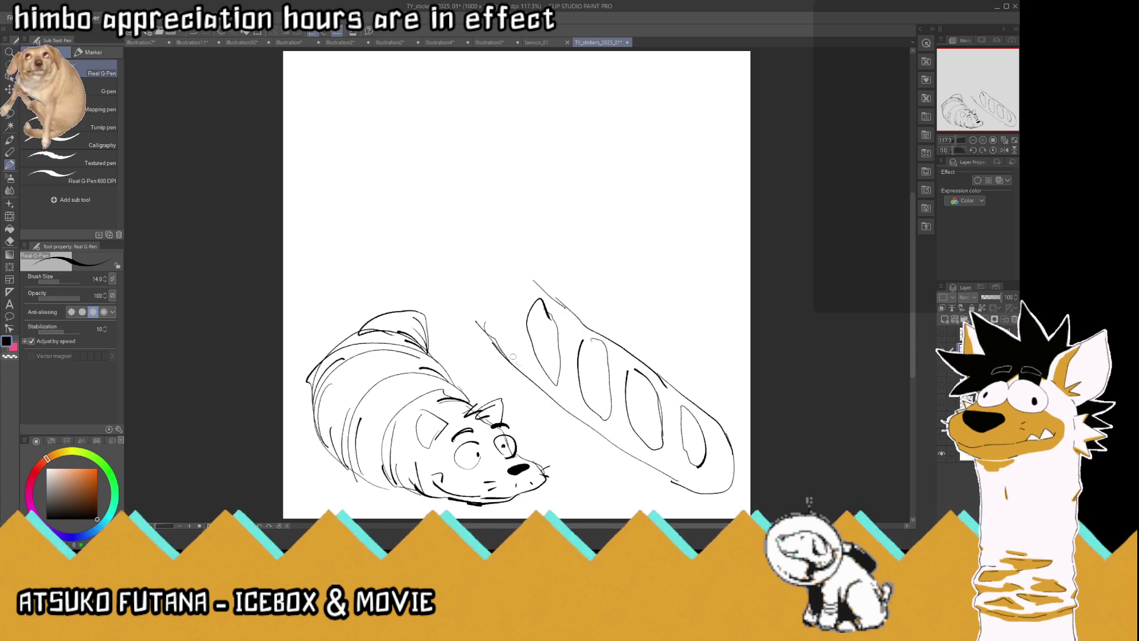
drag(523, 363, 505, 340)
drag(585, 420, 560, 400)
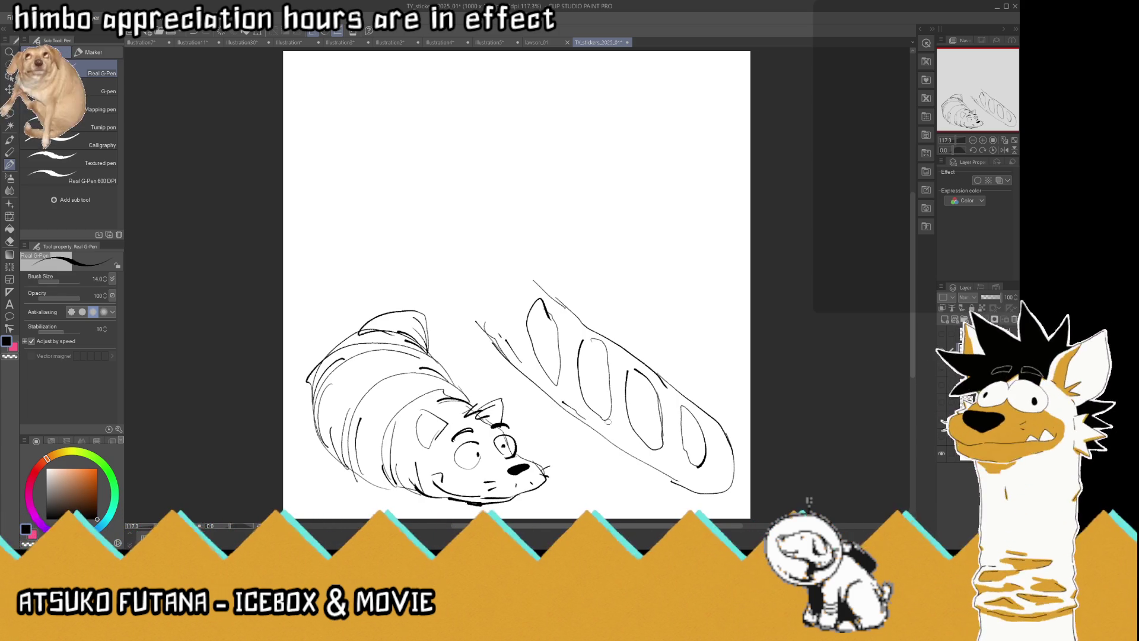
drag(621, 443, 637, 455)
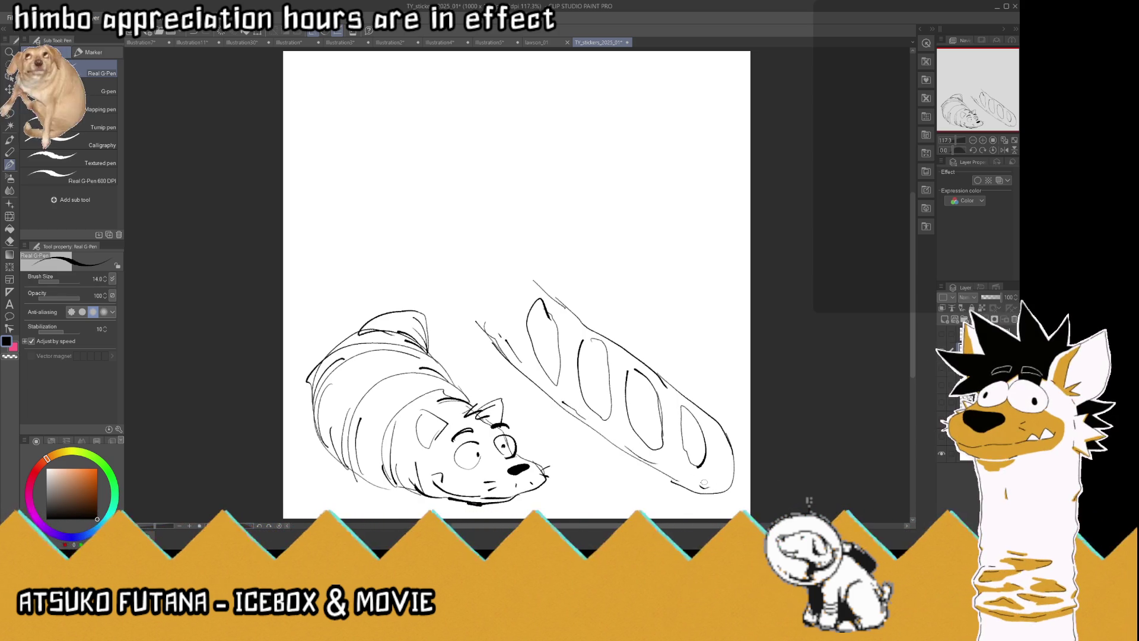
Outline the baguette's rounded top end and ink eye ticks and an open mouth
drag(572, 305, 532, 276)
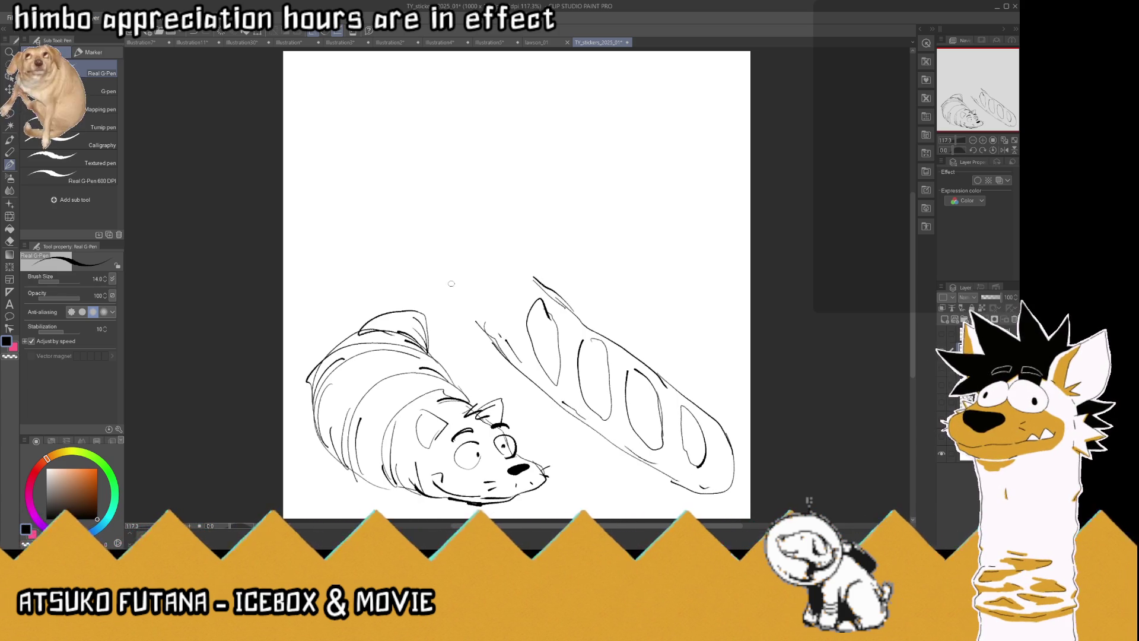
mouse_move(486, 327)
mouse_down()
mouse_move(460, 288)
mouse_move(464, 255)
mouse_move(516, 226)
mouse_move(540, 228)
mouse_move(512, 258)
mouse_move(463, 270)
mouse_move(484, 256)
mouse_move(463, 279)
mouse_move(468, 249)
mouse_move(500, 243)
mouse_move(486, 257)
mouse_move(476, 253)
mouse_move(535, 218)
mouse_up()
key(ctrl+z)
drag(501, 267, 480, 275)
mouse_move(541, 237)
mouse_down()
mouse_move(522, 286)
mouse_move(478, 279)
mouse_move(514, 286)
mouse_move(526, 277)
mouse_move(515, 262)
mouse_move(533, 245)
mouse_up()
mouse_move(528, 254)
mouse_down()
mouse_move(534, 276)
mouse_move(522, 262)
mouse_move(534, 268)
mouse_move(523, 281)
mouse_move(534, 273)
mouse_move(540, 285)
mouse_up()
Add jagged bow strokes and a black zig-zag crown, erasing a small patch with transparent colour
mouse_move(474, 297)
mouse_down()
mouse_move(462, 309)
mouse_move(450, 301)
mouse_move(471, 316)
mouse_move(427, 271)
mouse_move(454, 256)
mouse_move(433, 297)
mouse_move(424, 291)
mouse_move(452, 317)
mouse_move(454, 299)
mouse_move(433, 291)
mouse_move(461, 294)
mouse_move(442, 316)
mouse_up()
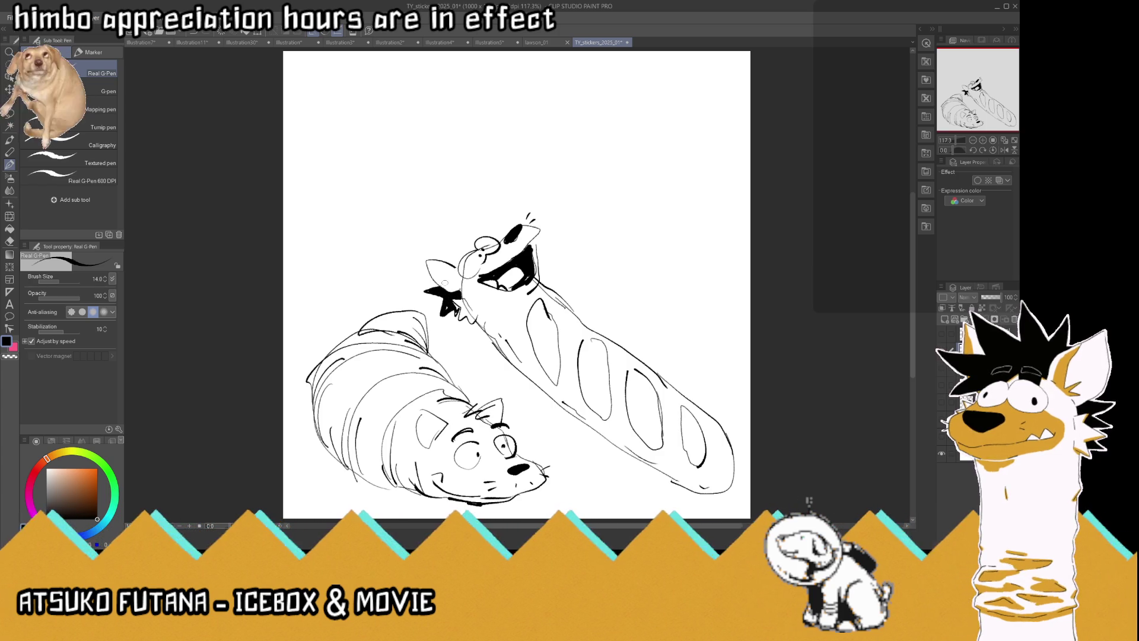
mouse_move(452, 249)
mouse_down()
mouse_move(454, 209)
mouse_move(499, 207)
mouse_move(491, 238)
mouse_move(445, 269)
mouse_move(452, 261)
mouse_up()
mouse_move(453, 213)
mouse_down()
mouse_move(461, 252)
mouse_move(485, 220)
mouse_move(480, 233)
mouse_up()
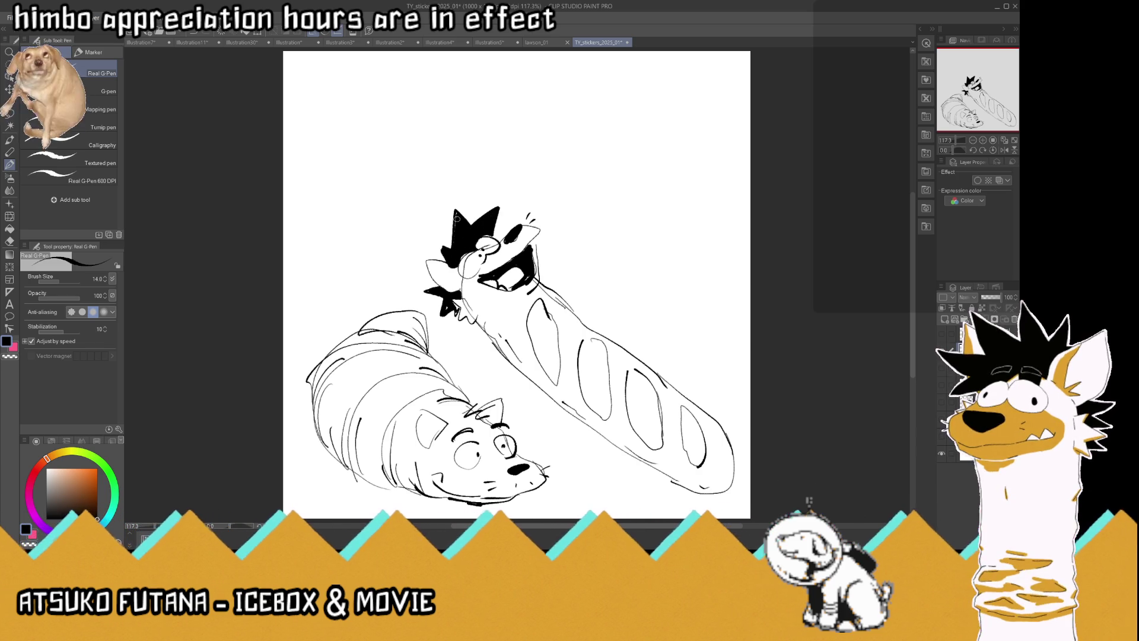
click(8, 356)
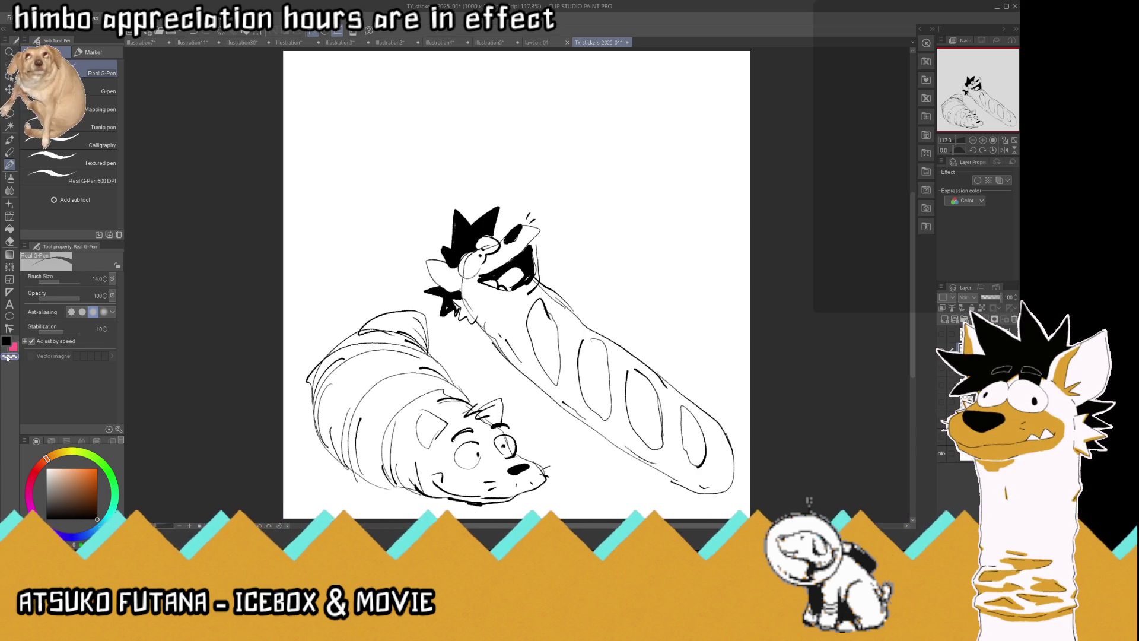
mouse_move(466, 243)
mouse_down()
mouse_move(454, 260)
mouse_move(464, 265)
mouse_up()
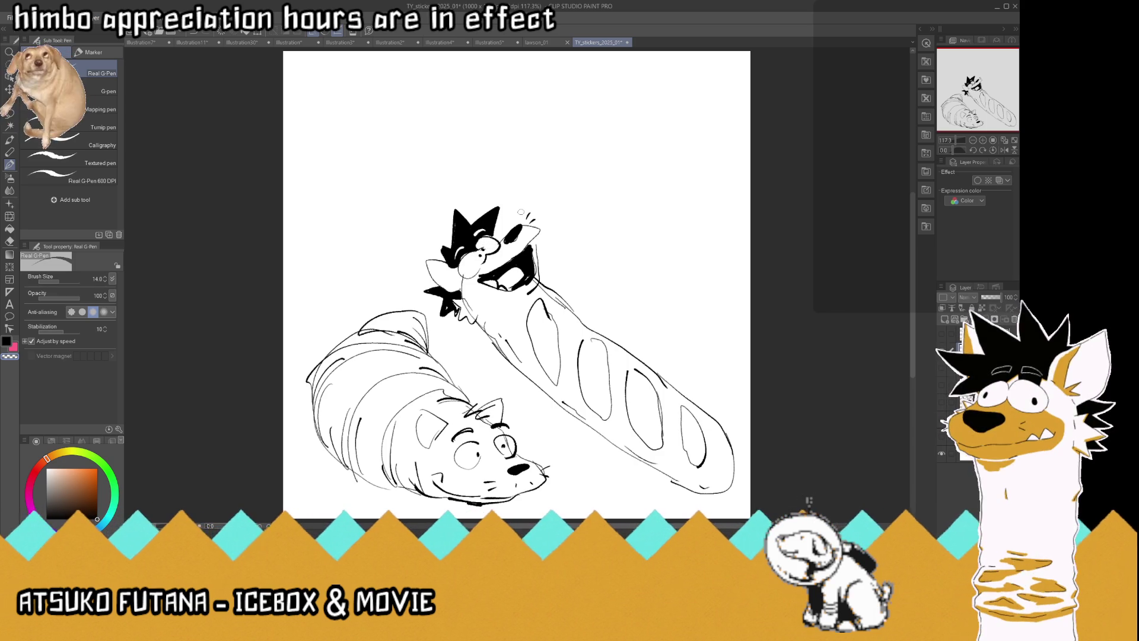
click(10, 113)
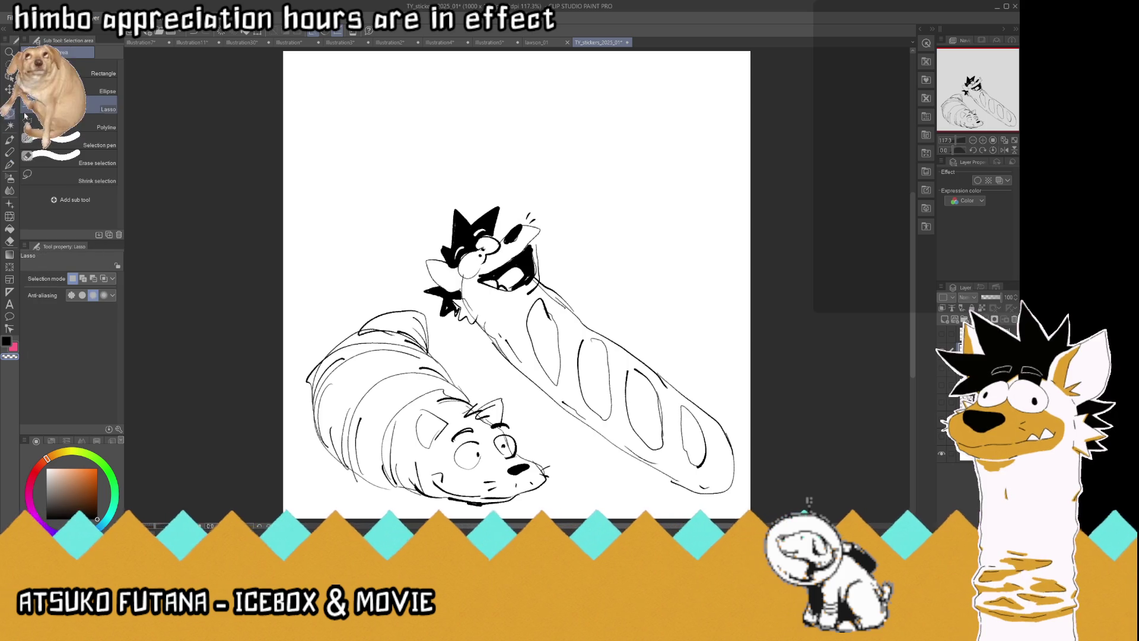
Lasso the baguette character and rotate it clockwise so it stands more upright
mouse_move(541, 282)
mouse_down()
mouse_move(479, 318)
mouse_move(511, 383)
mouse_move(762, 451)
mouse_move(694, 306)
mouse_up()
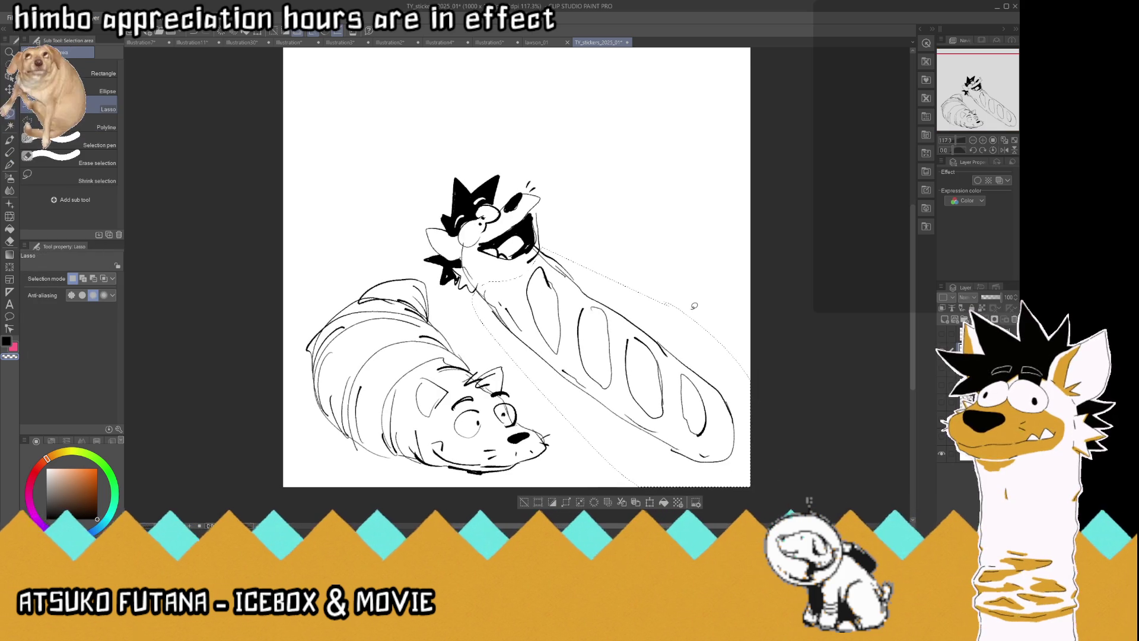
key(ctrl+t)
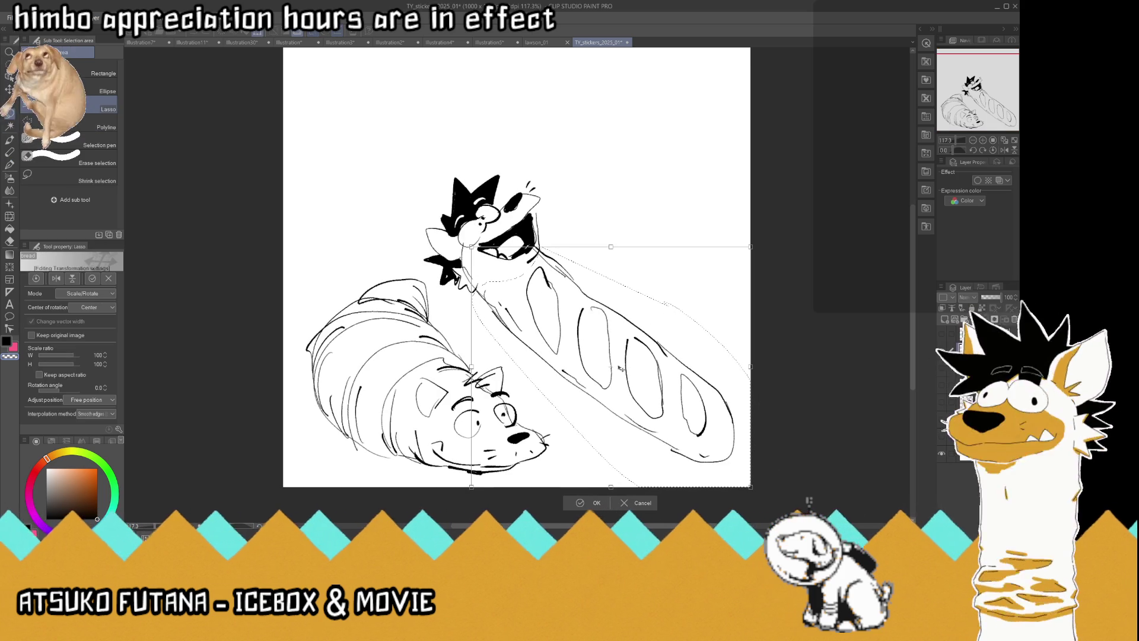
drag(538, 250, 801, 433)
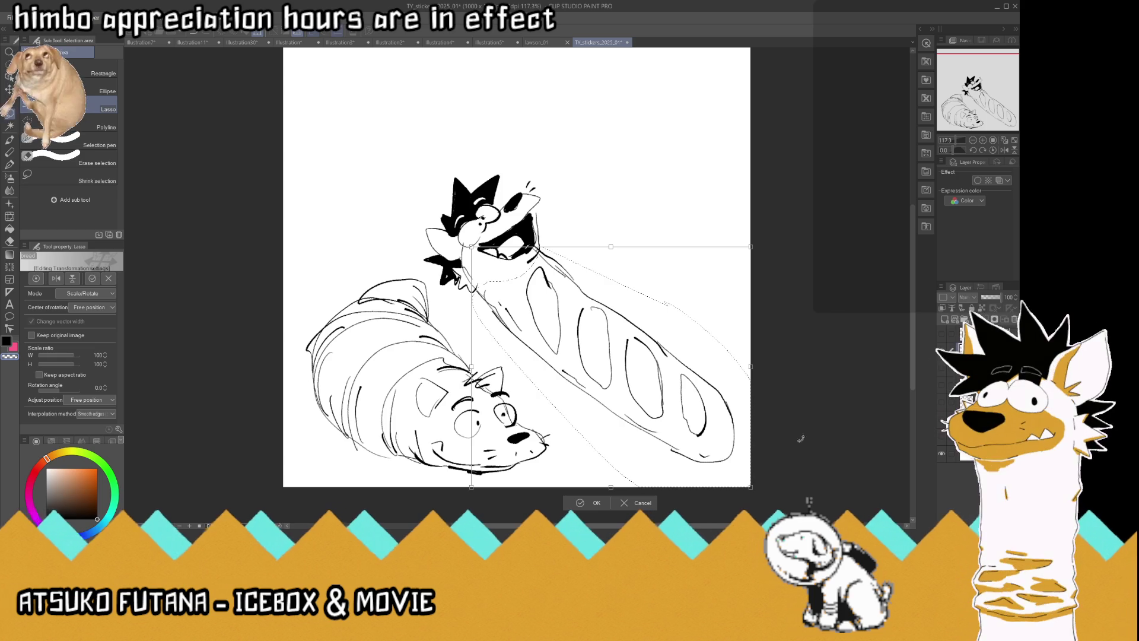
drag(759, 492, 723, 510)
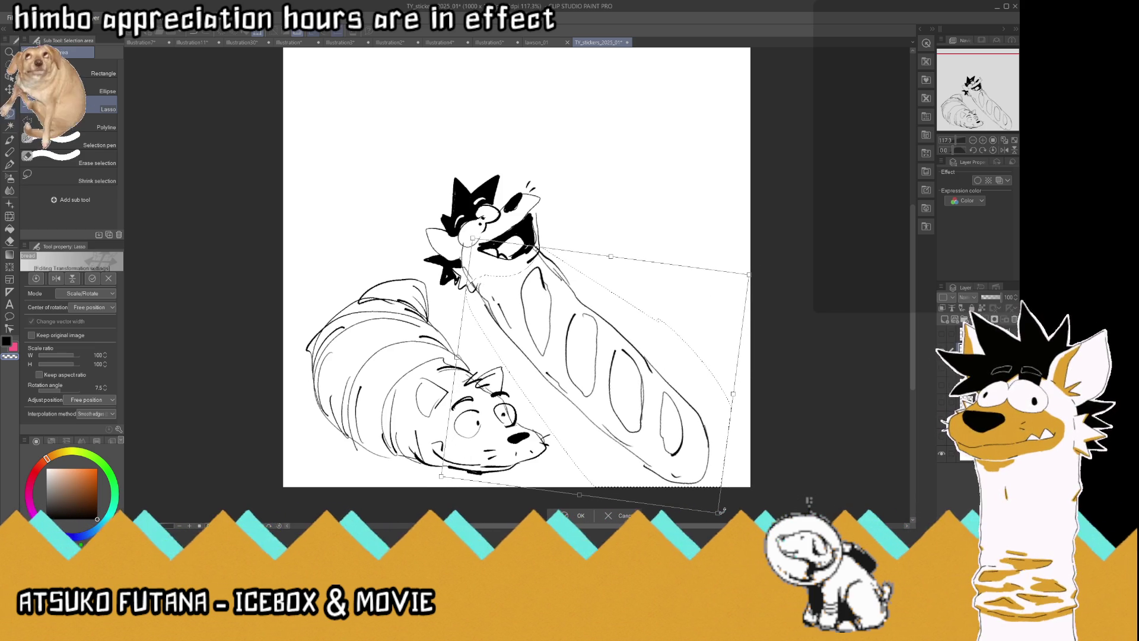
click(584, 514)
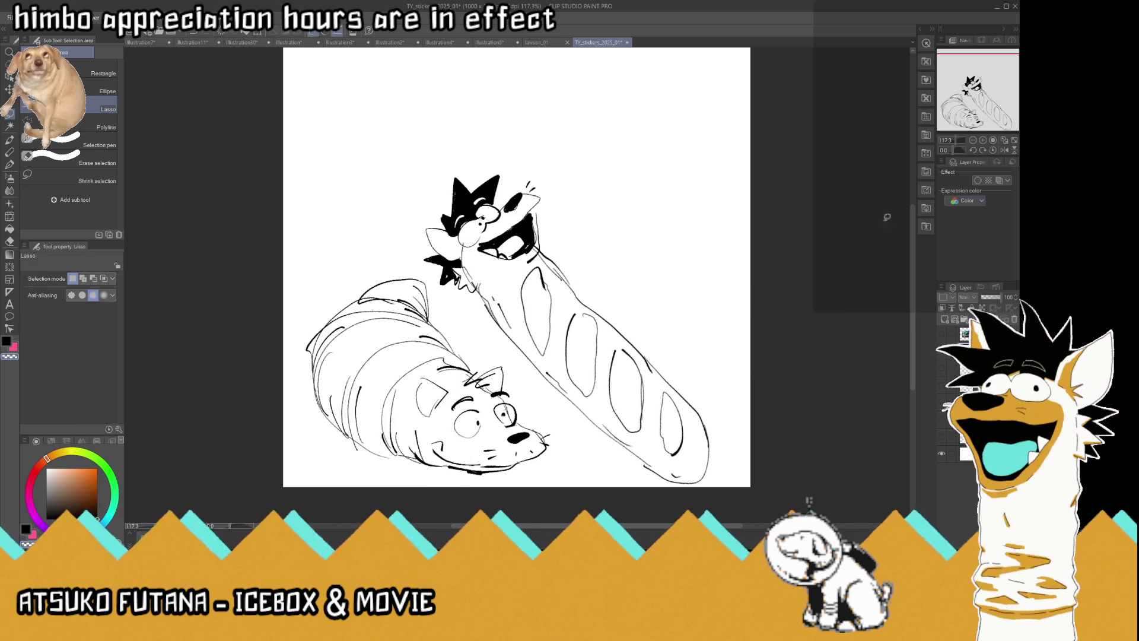
Flip the view horizontally, nudge the whole drawing up, deselect, and rotate the view upright
click(1005, 150)
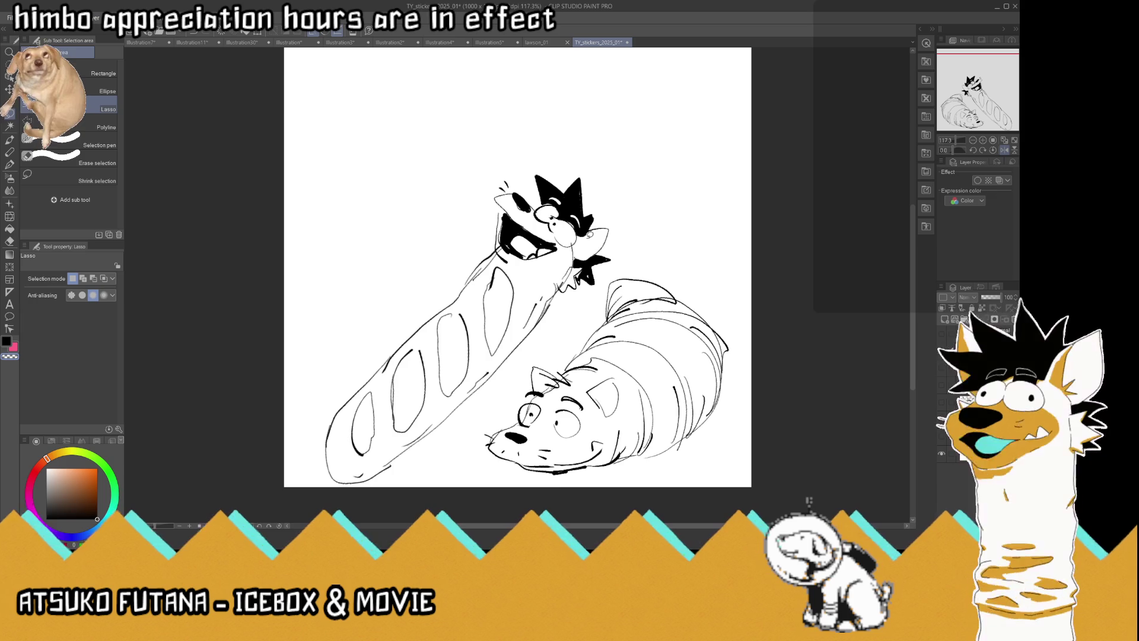
mouse_move(584, 148)
mouse_down()
mouse_move(630, 244)
mouse_move(474, 418)
mouse_move(306, 301)
mouse_move(534, 140)
mouse_up()
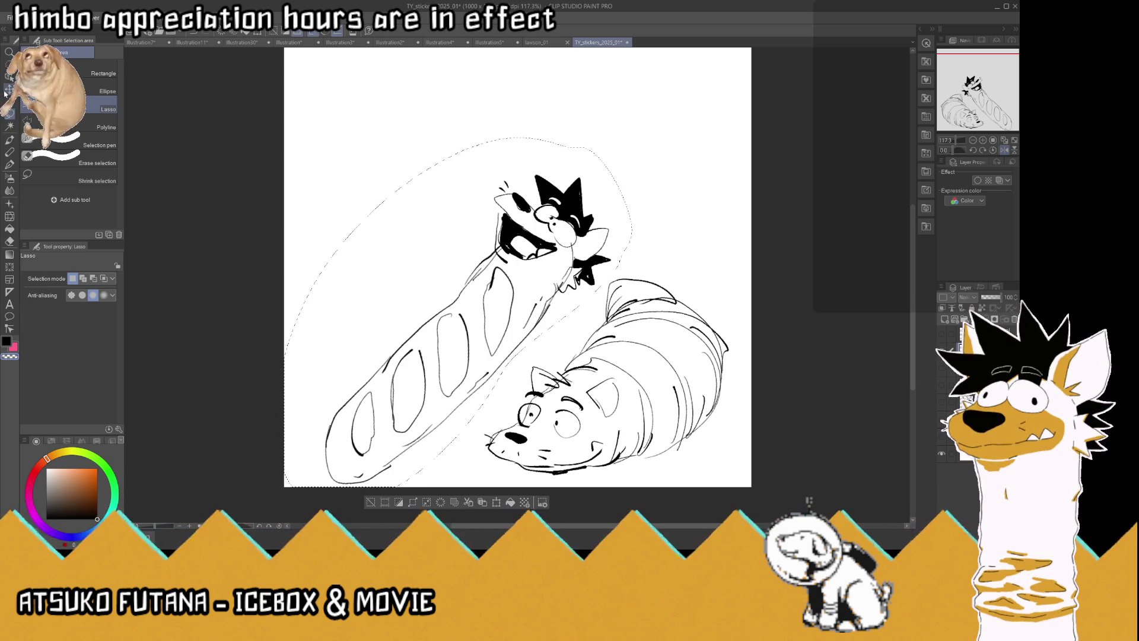
key(k)
drag(529, 283, 530, 272)
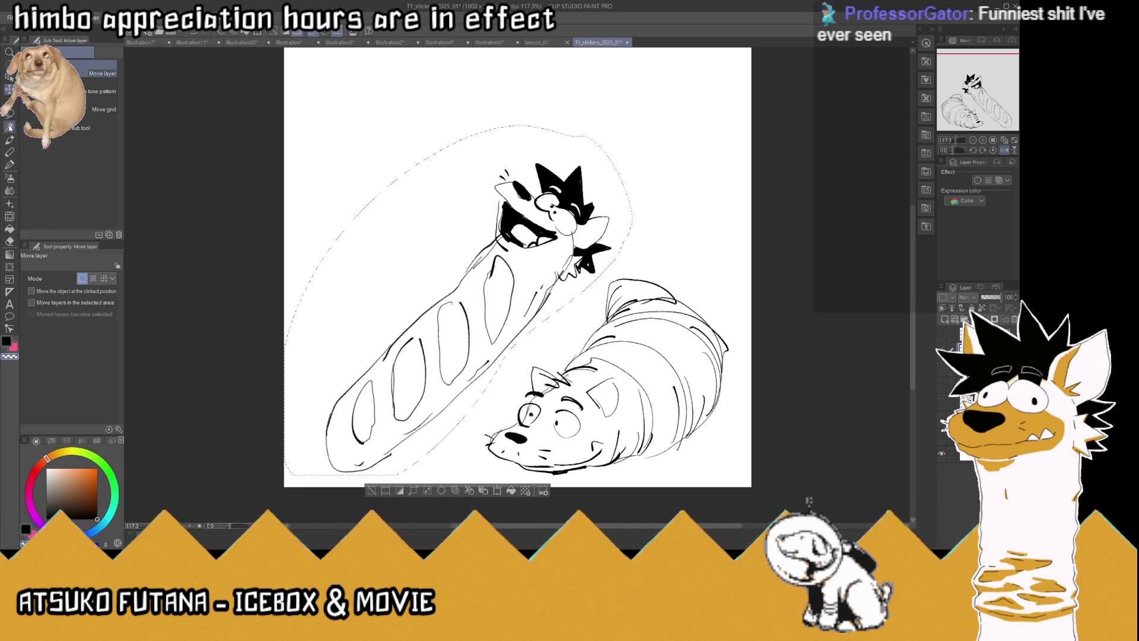
key(ctrl+d)
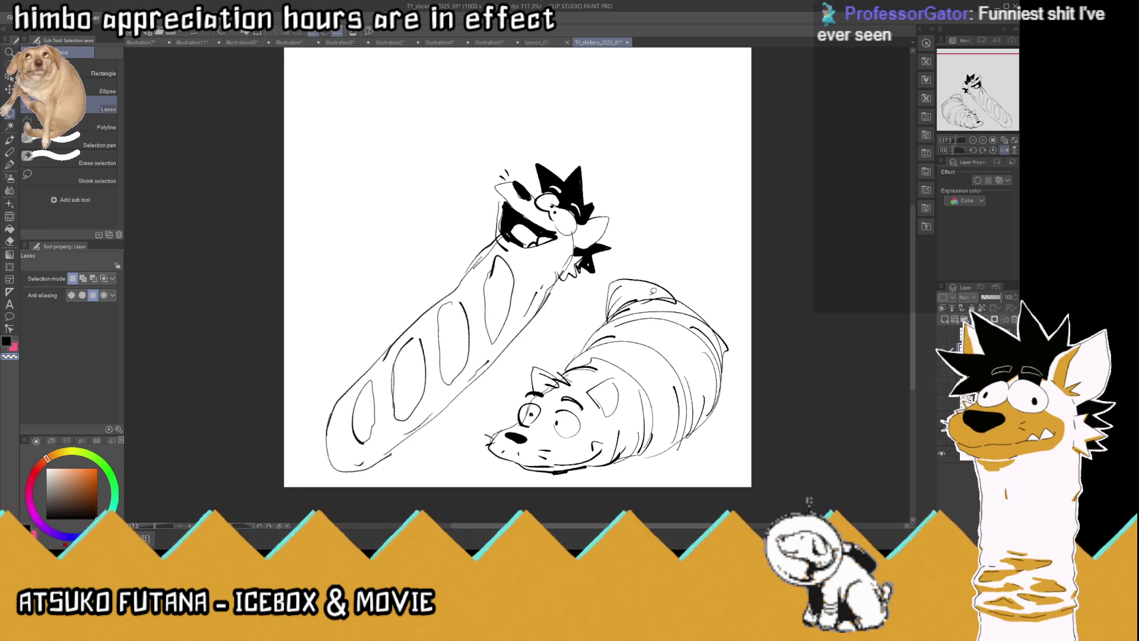
key(t)
key(m)
drag(668, 255, 566, 183)
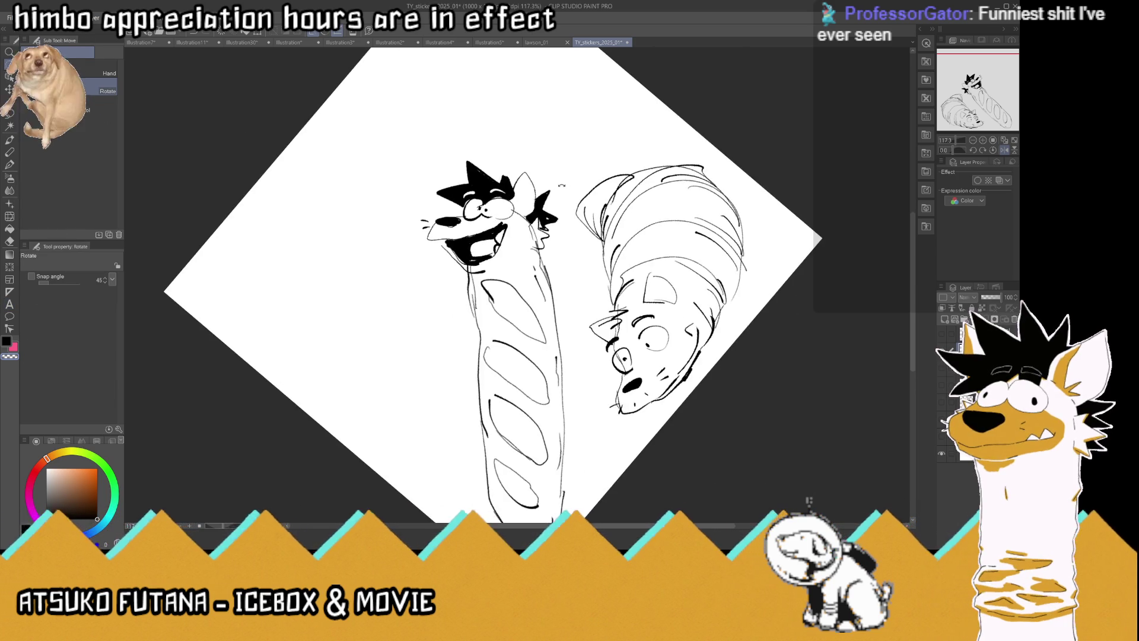
Add strokes along the baguette's edges and at the neck below the head
scroll(566, 182, down, 1)
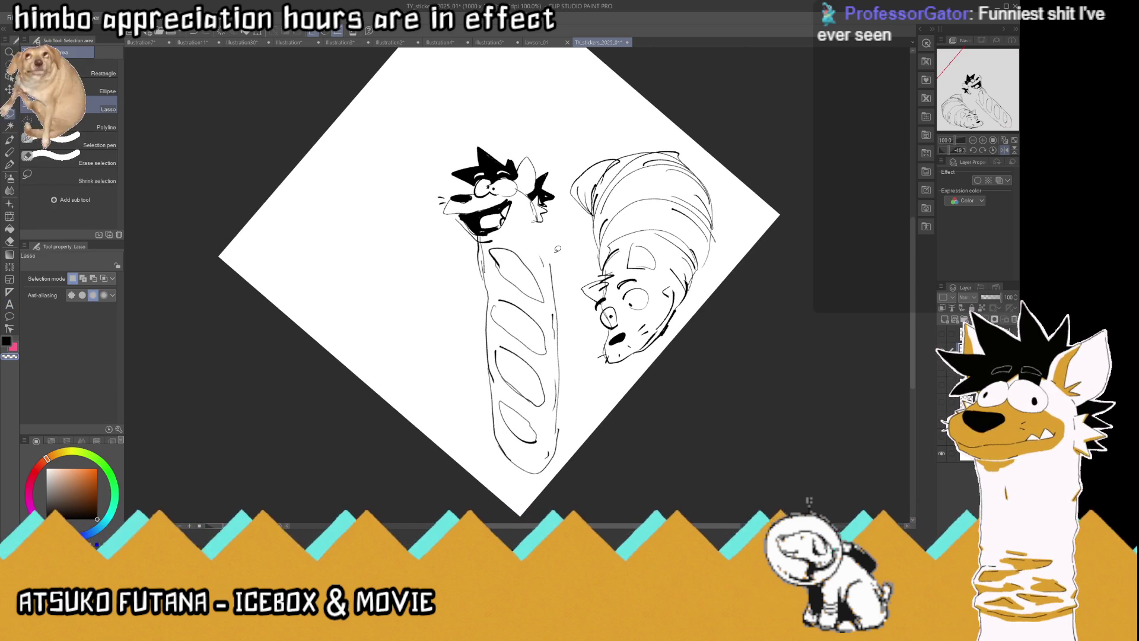
key(p)
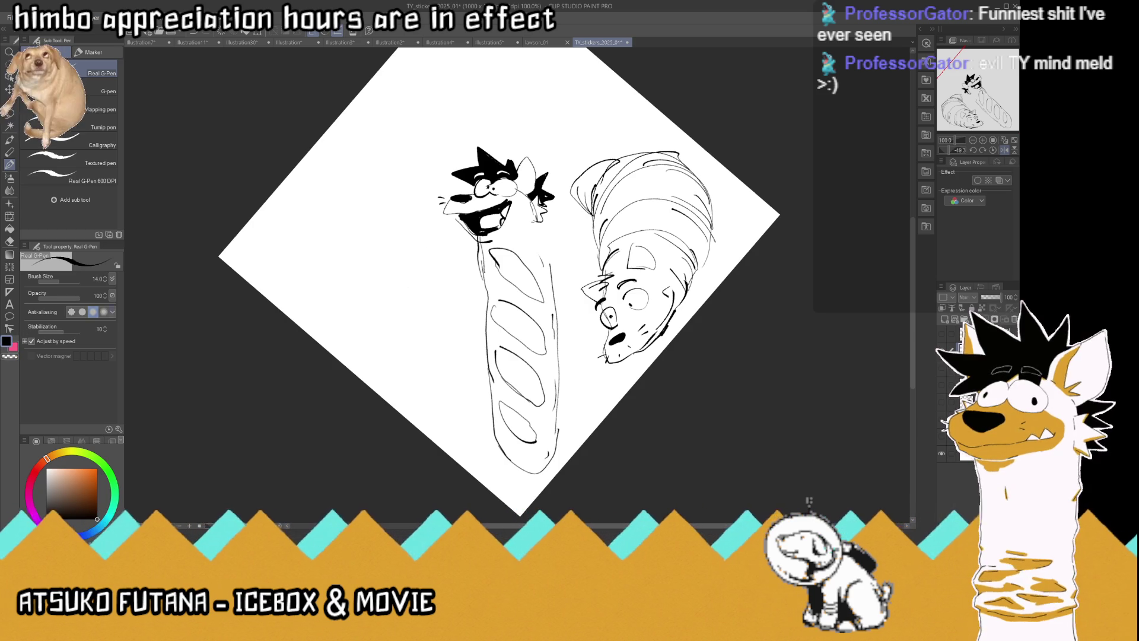
drag(487, 295, 482, 264)
mouse_move(554, 284)
mouse_down()
mouse_move(545, 224)
mouse_move(478, 242)
mouse_move(468, 129)
mouse_move(557, 178)
mouse_move(547, 191)
mouse_up()
Lasso the head, nudge it into place, and deselect
key(m)
key(k)
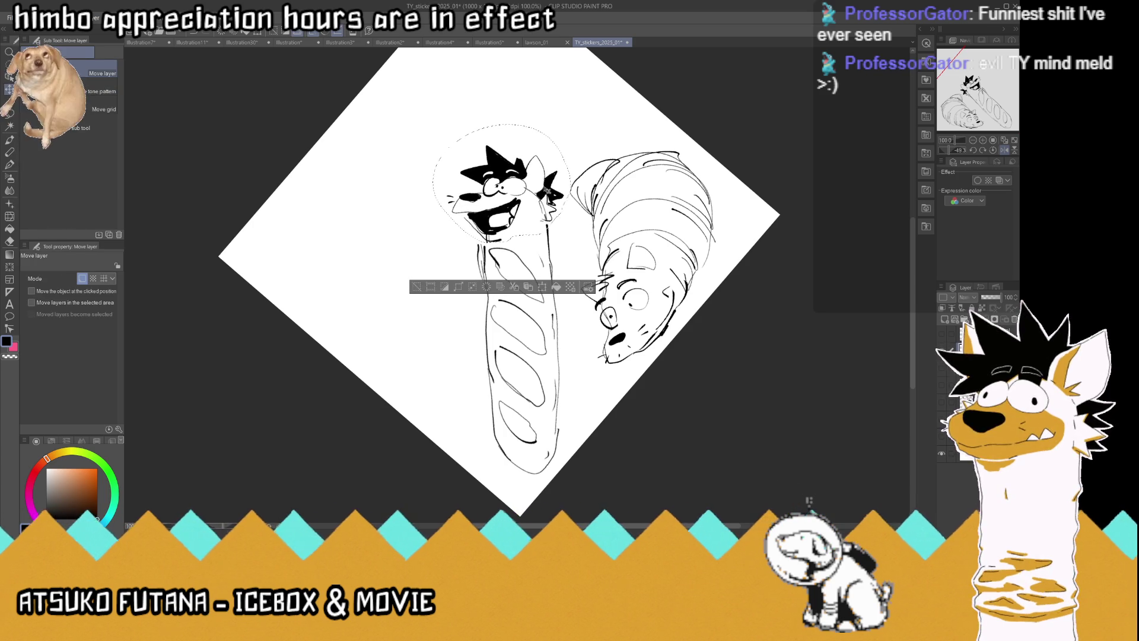
key(m)
key(ctrl+d)
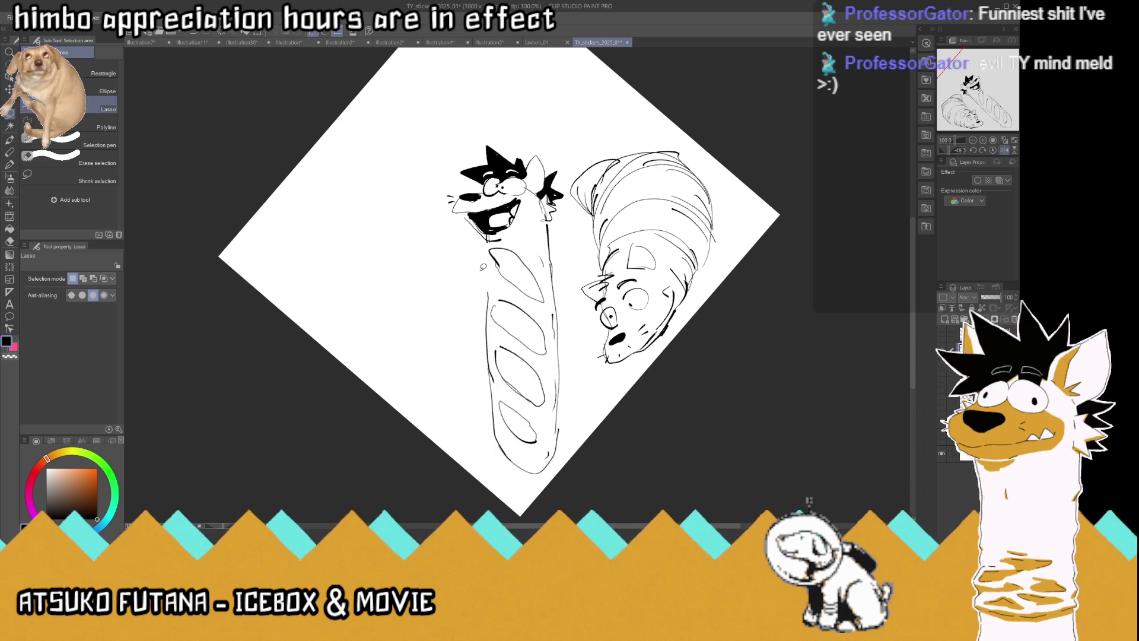
Add short strokes to the baguette's left edge and a brow line above the eye
click(10, 166)
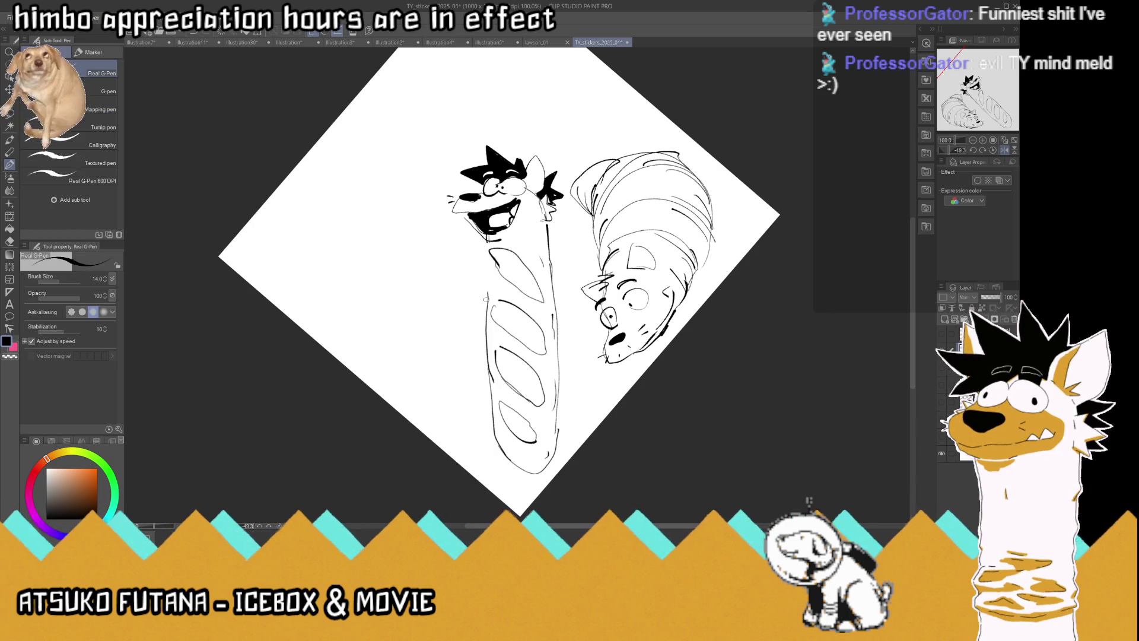
drag(490, 283, 483, 300)
drag(488, 255, 482, 275)
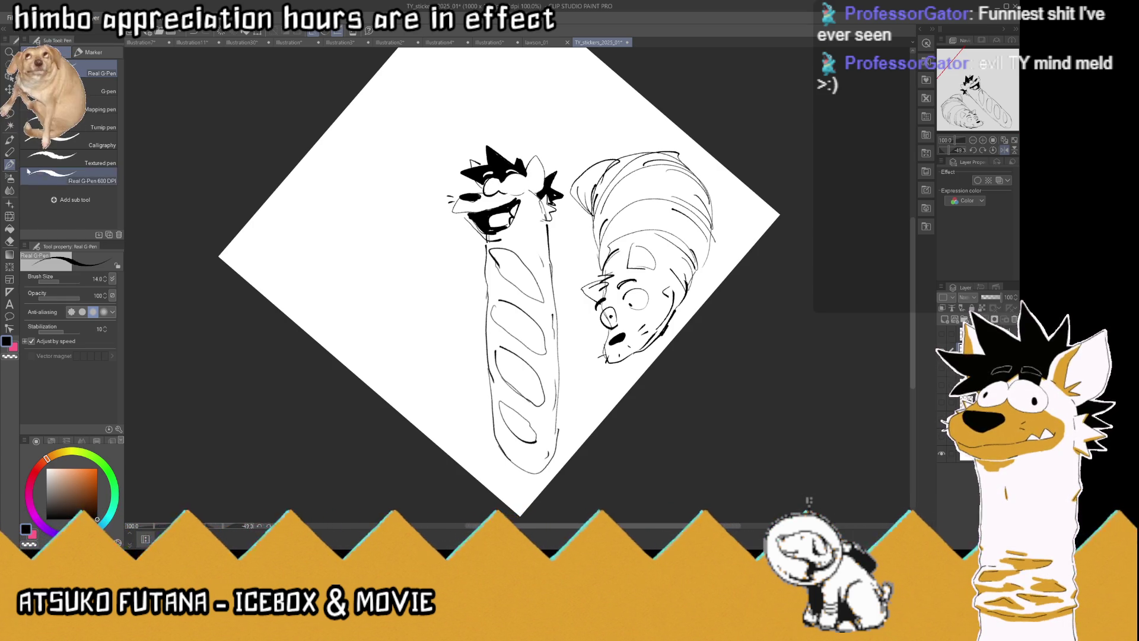
drag(504, 177, 525, 174)
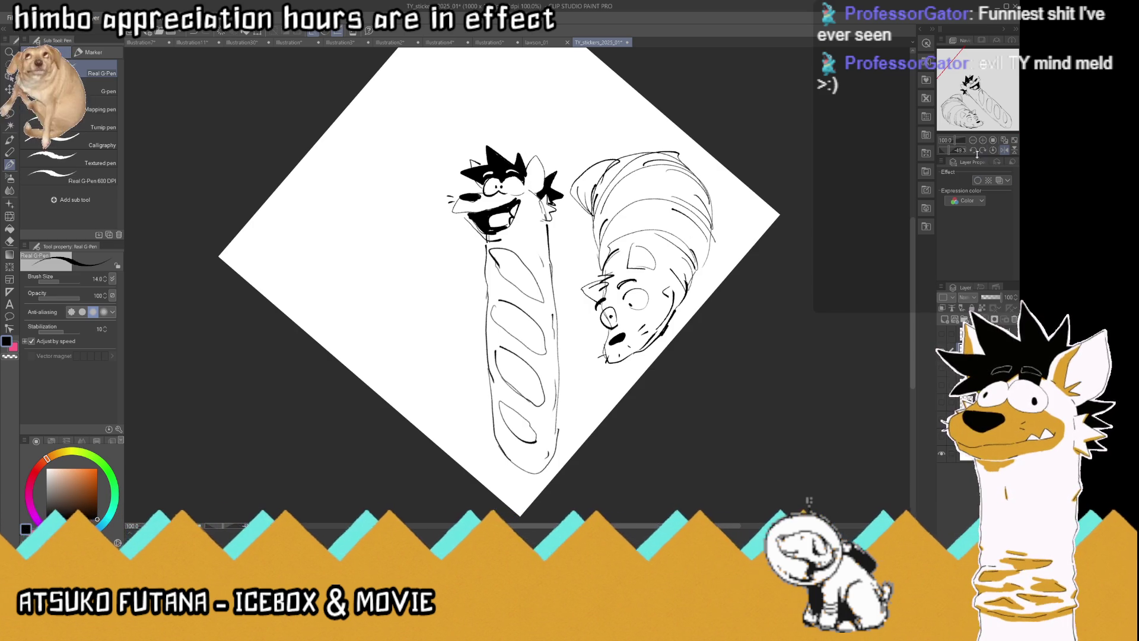
Flip the view back, zoom out, and reset the canvas rotation to upright
click(1004, 150)
click(1005, 143)
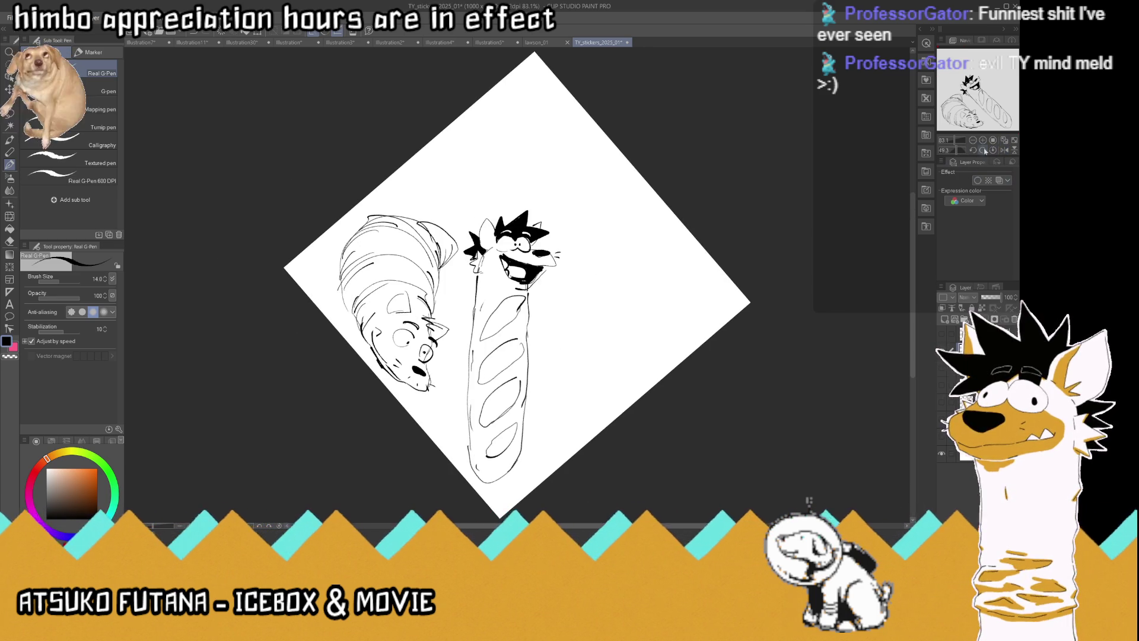
click(993, 151)
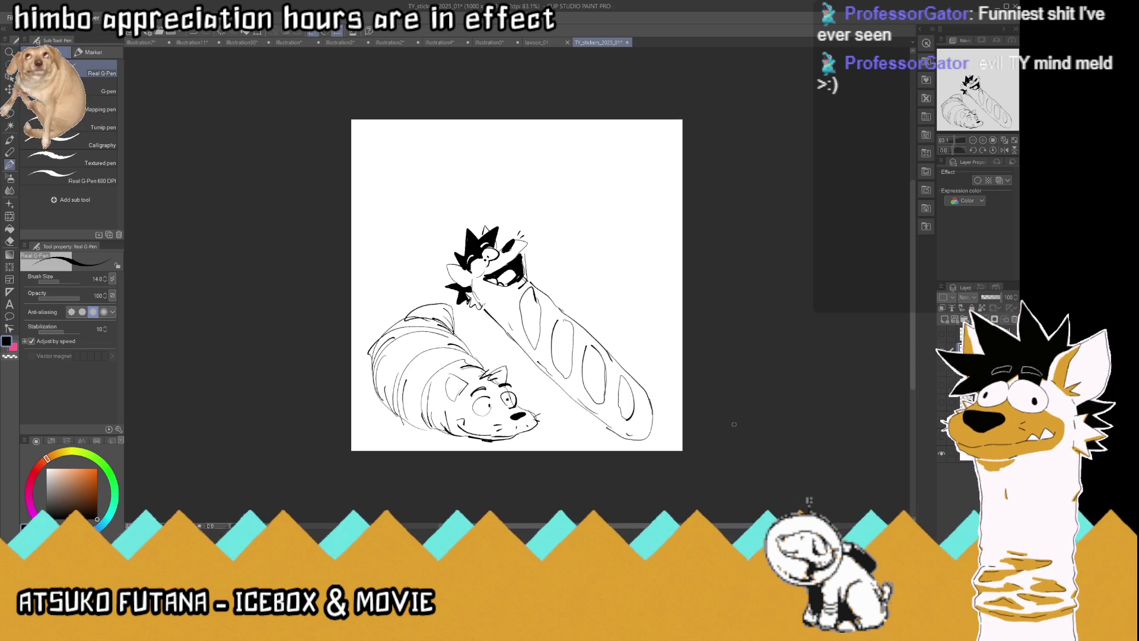
Save the file, fit the page to the window, and start a bread slice at top right
key(ctrl+s)
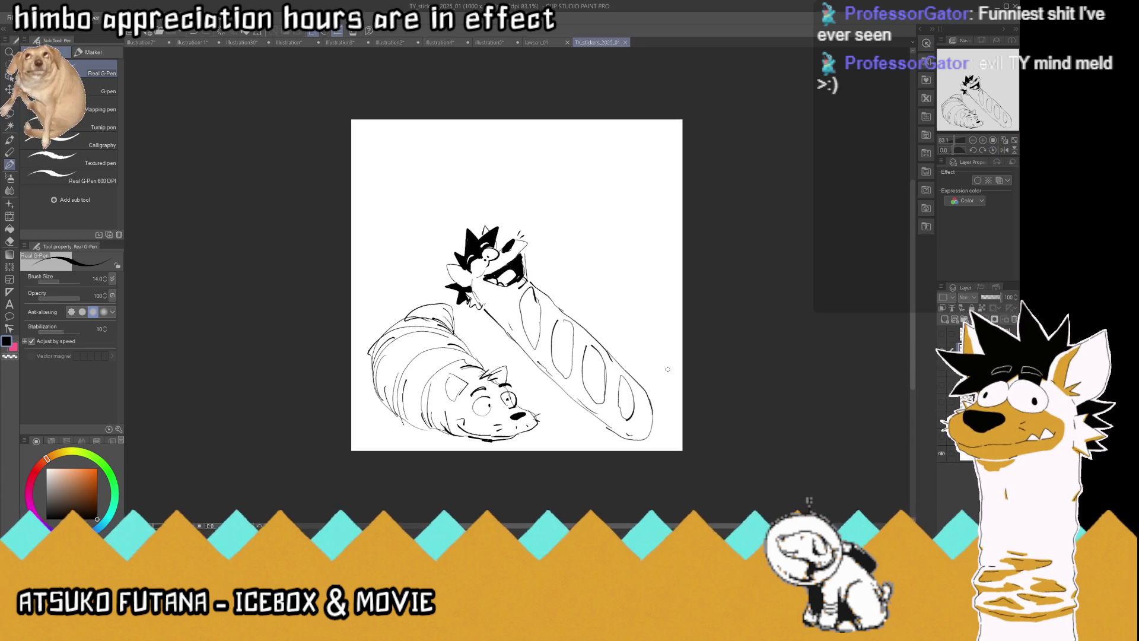
click(993, 141)
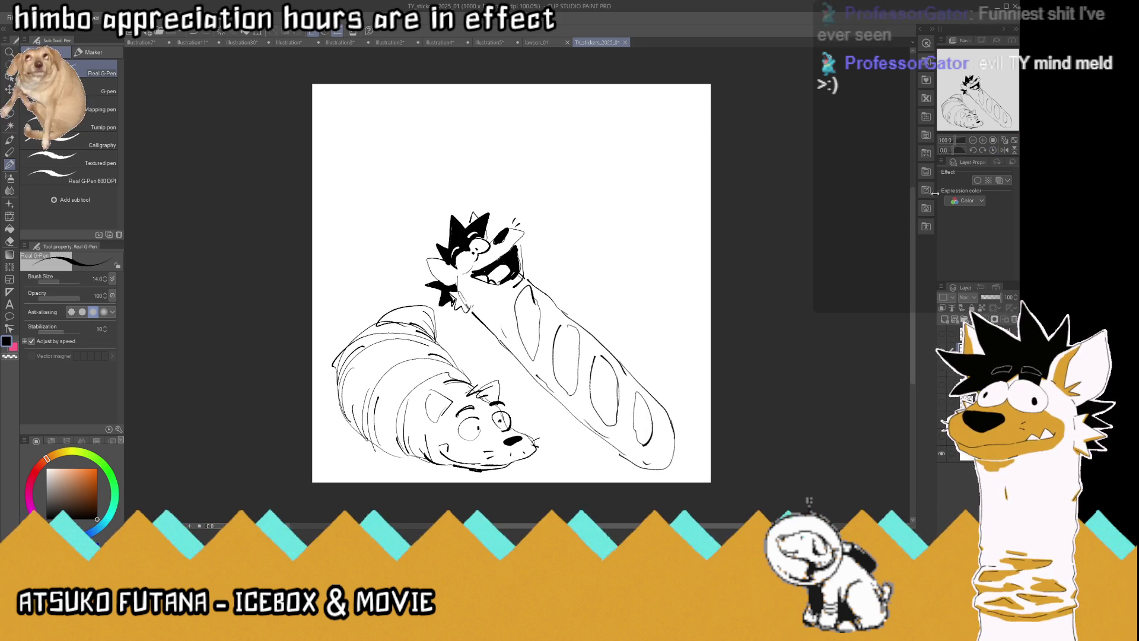
click(1003, 140)
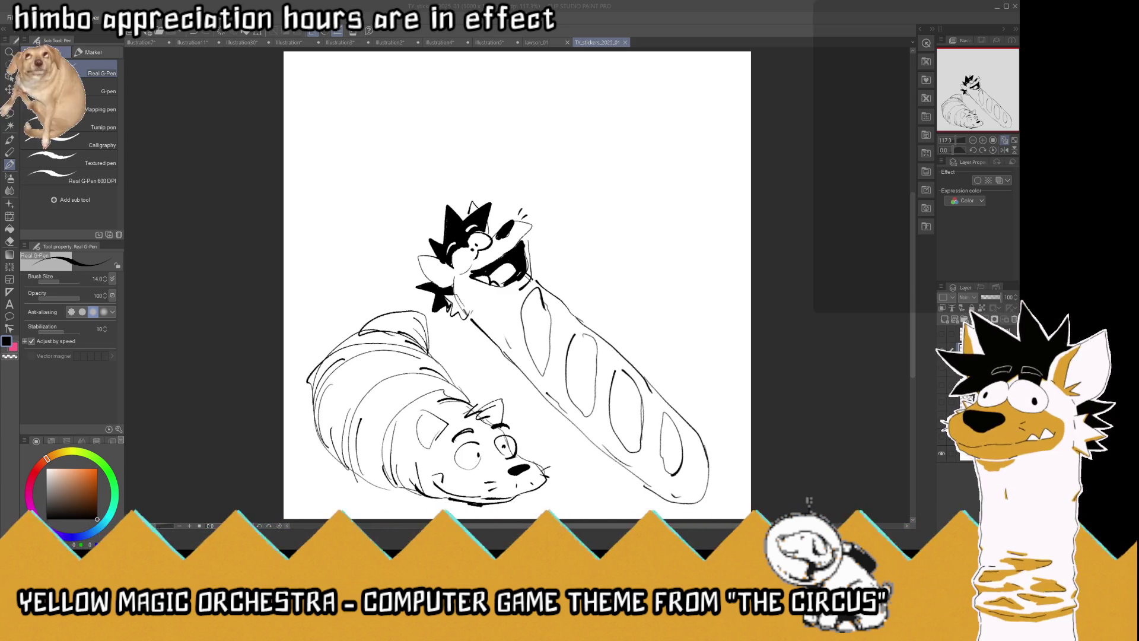
mouse_move(643, 194)
mouse_down()
mouse_move(604, 188)
mouse_move(588, 159)
mouse_move(590, 113)
mouse_move(621, 90)
mouse_move(654, 88)
mouse_move(695, 113)
mouse_move(692, 151)
mouse_move(665, 195)
mouse_move(644, 194)
mouse_up()
Outline the bread slice at top right with its crust side, an eye and an eyebrow
mouse_move(653, 90)
mouse_down()
mouse_move(696, 88)
mouse_move(721, 110)
mouse_move(700, 136)
mouse_move(716, 97)
mouse_move(657, 87)
mouse_move(594, 102)
mouse_up()
mouse_move(716, 138)
mouse_down()
mouse_move(711, 167)
mouse_move(678, 194)
mouse_move(637, 190)
mouse_move(586, 138)
mouse_move(595, 93)
mouse_up()
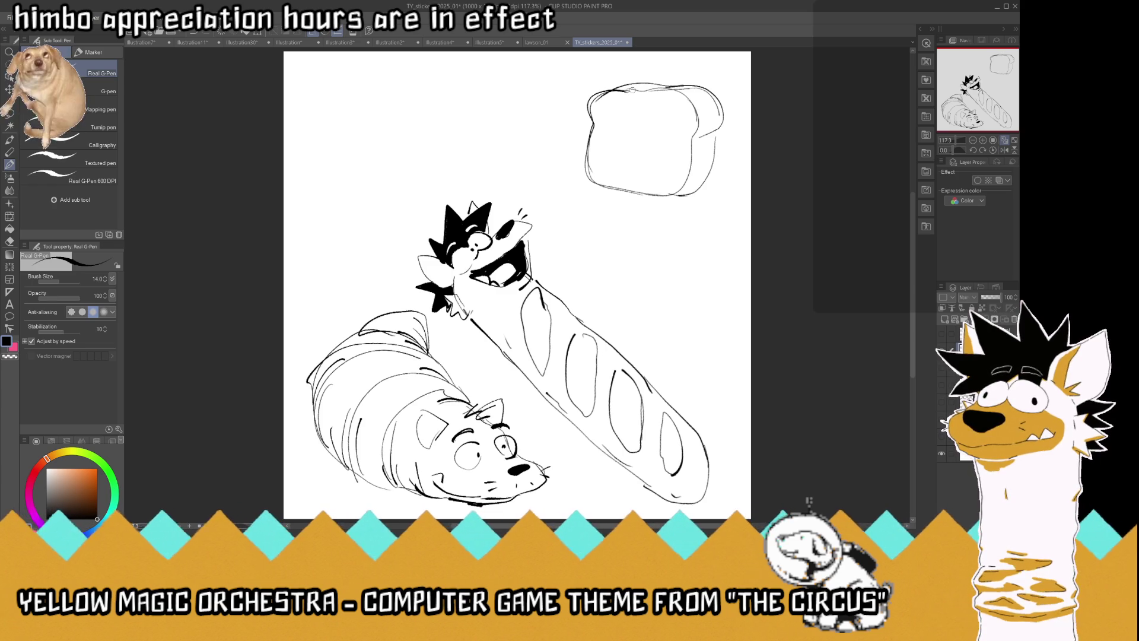
mouse_move(643, 123)
mouse_down()
mouse_move(652, 134)
mouse_move(638, 119)
mouse_move(640, 142)
mouse_move(620, 159)
mouse_move(669, 152)
mouse_up()
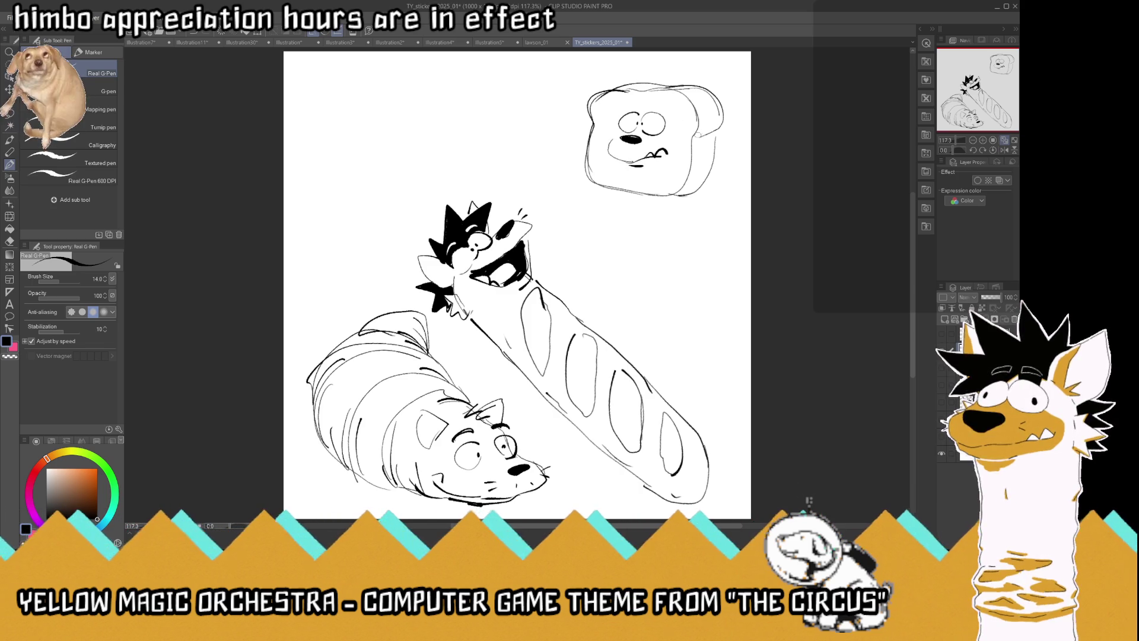
mouse_move(650, 108)
mouse_down()
mouse_move(664, 111)
mouse_move(640, 103)
mouse_up()
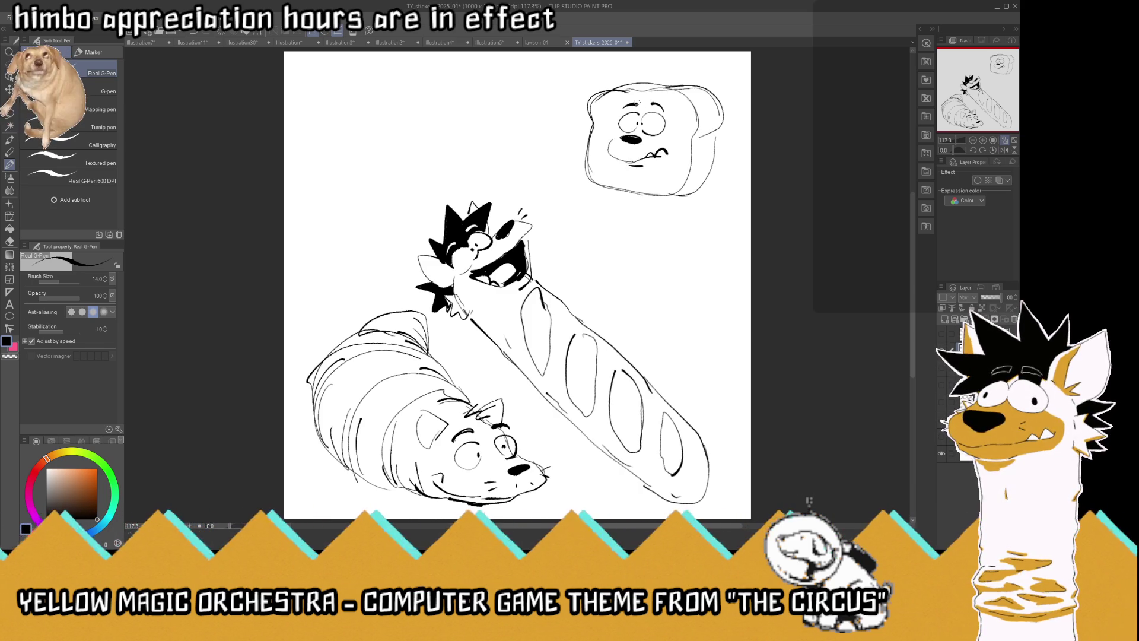
Erase the slice's lower outline and redraw it as a second flat slice beneath
drag(587, 167, 670, 197)
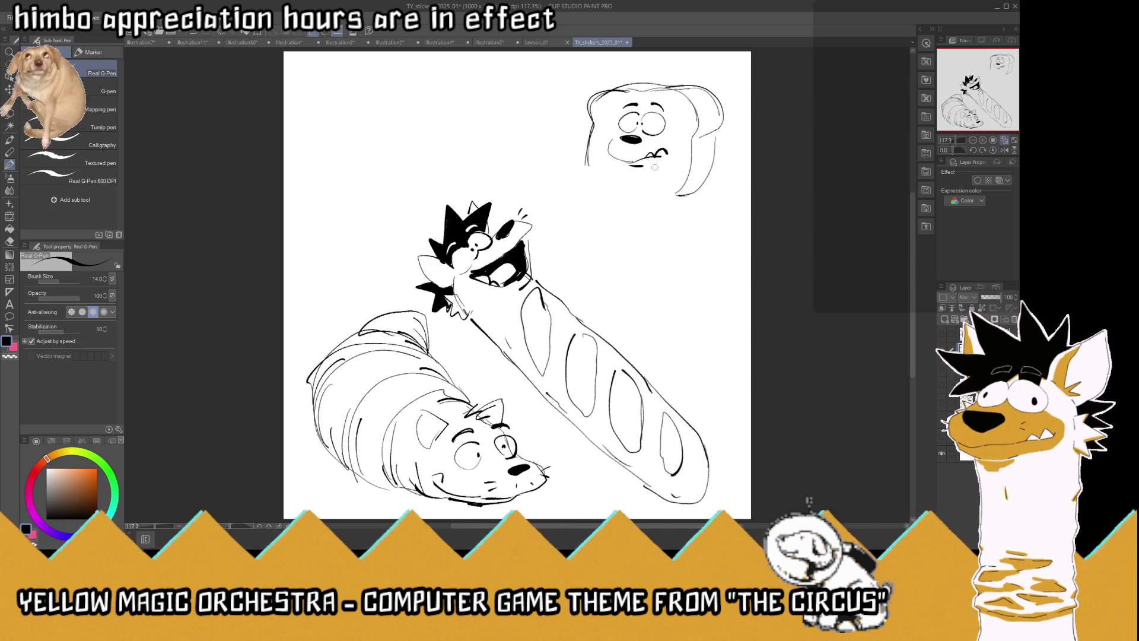
mouse_move(663, 202)
mouse_down()
mouse_move(610, 176)
mouse_move(562, 175)
mouse_move(534, 195)
mouse_move(605, 225)
mouse_up()
mouse_move(664, 200)
mouse_down()
mouse_move(616, 234)
mouse_move(532, 207)
mouse_move(563, 231)
mouse_move(628, 245)
mouse_move(647, 240)
mouse_move(667, 201)
mouse_move(640, 250)
mouse_move(602, 245)
mouse_move(642, 249)
mouse_move(543, 226)
mouse_up()
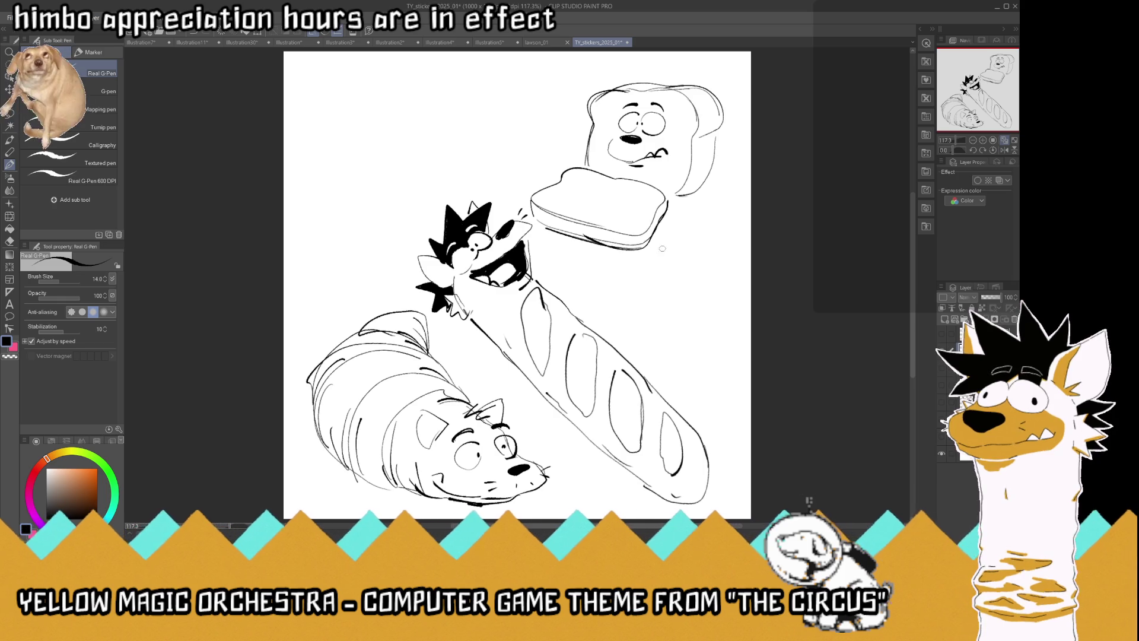
Extend the back slice's right side, give the flat front slice an eye and mouth, and lasso both slices
mouse_move(690, 145)
mouse_down()
mouse_move(673, 196)
mouse_move(719, 191)
mouse_up()
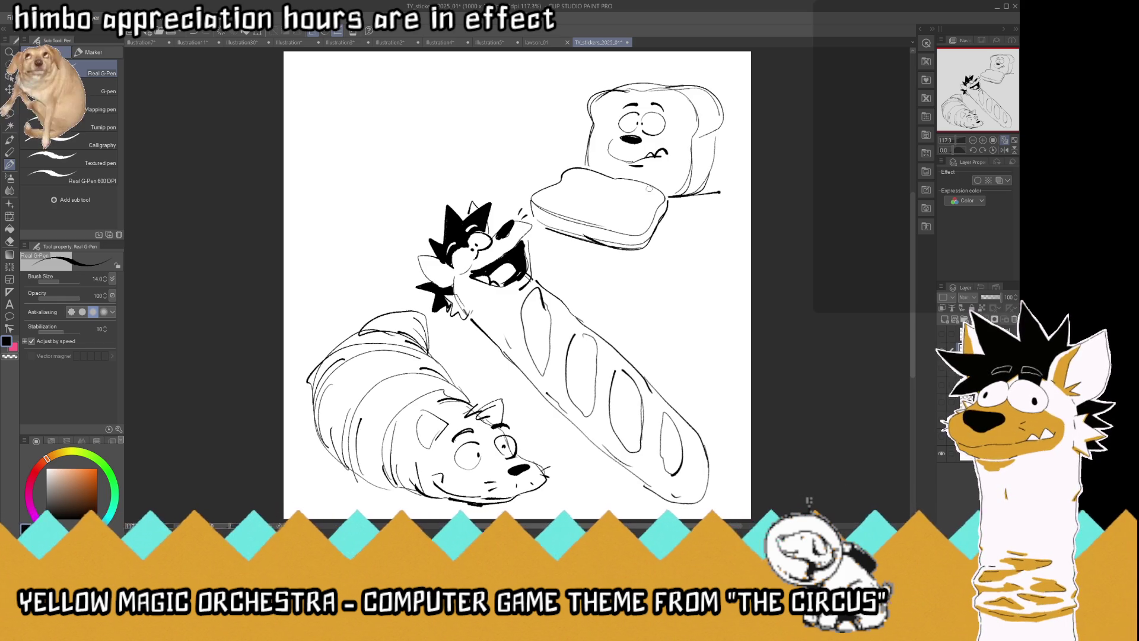
mouse_move(618, 191)
mouse_down()
mouse_move(609, 180)
mouse_move(622, 193)
mouse_move(636, 182)
mouse_move(598, 176)
mouse_move(602, 198)
mouse_move(576, 205)
mouse_move(624, 217)
mouse_move(588, 203)
mouse_up()
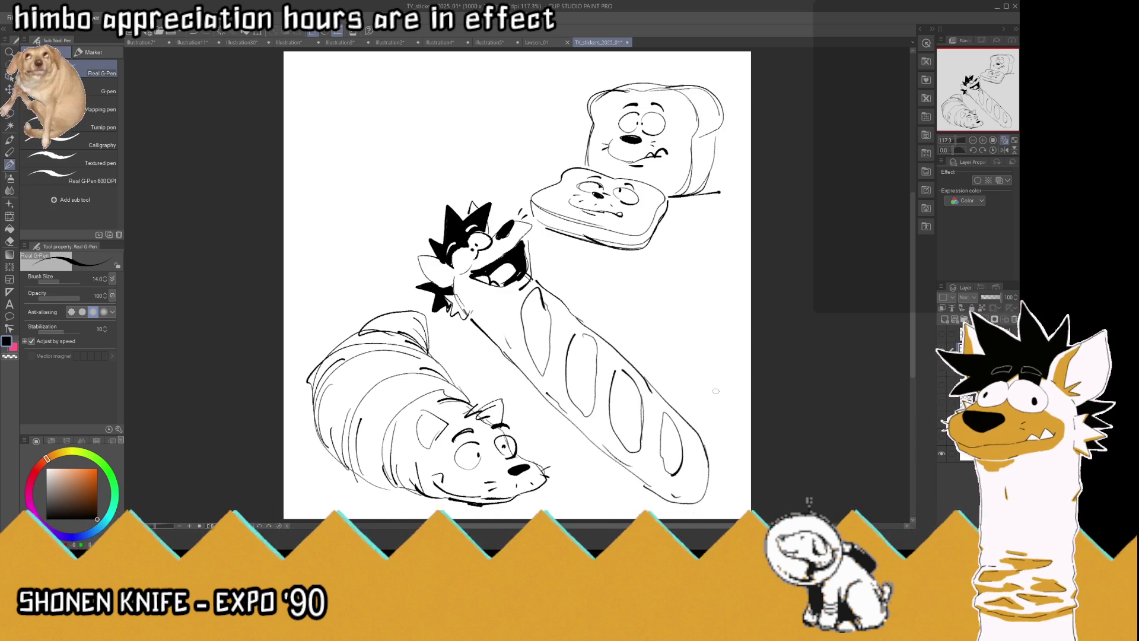
key(m)
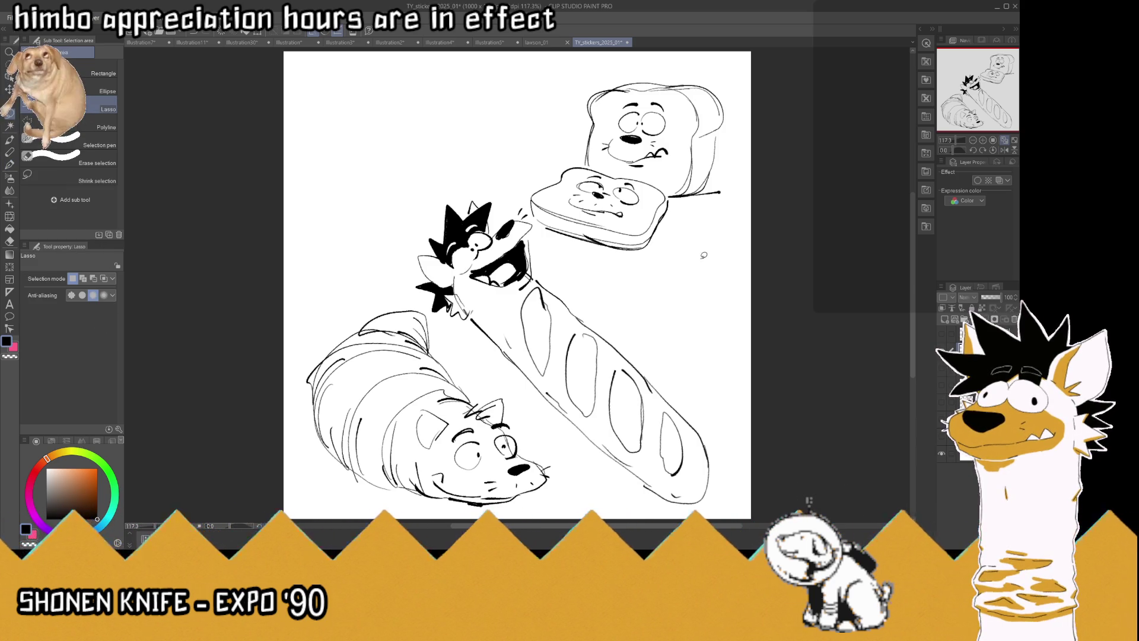
mouse_move(704, 271)
mouse_down()
mouse_move(557, 249)
mouse_move(531, 212)
mouse_move(725, 69)
mouse_move(709, 266)
mouse_up()
Move the lassoed bread slices up and to the right, then deselect
key(k)
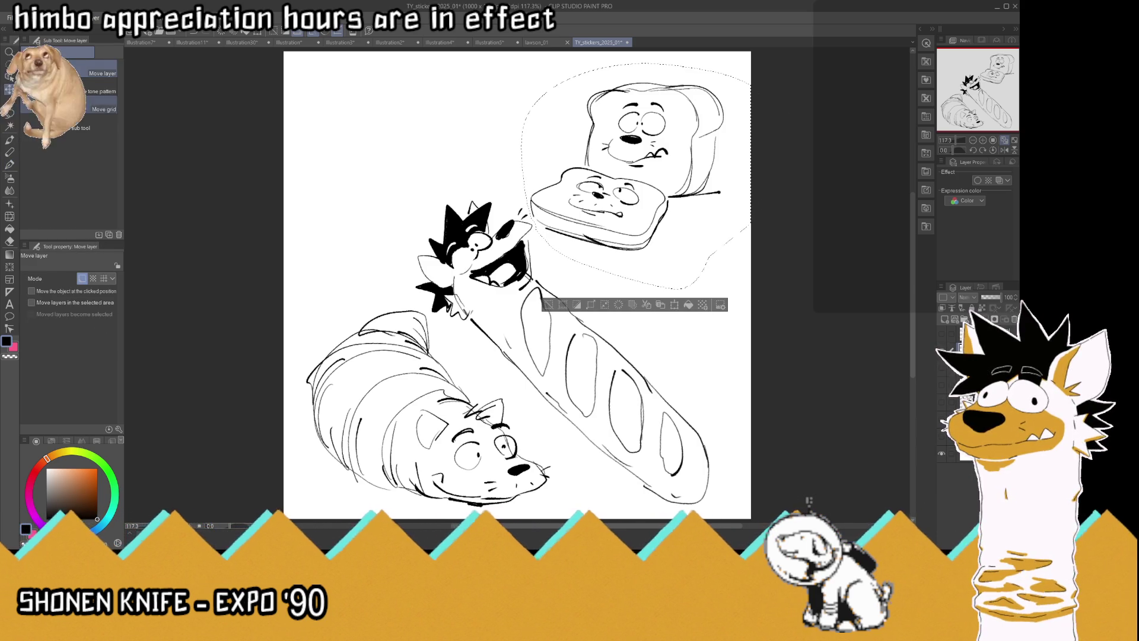
drag(716, 151, 722, 139)
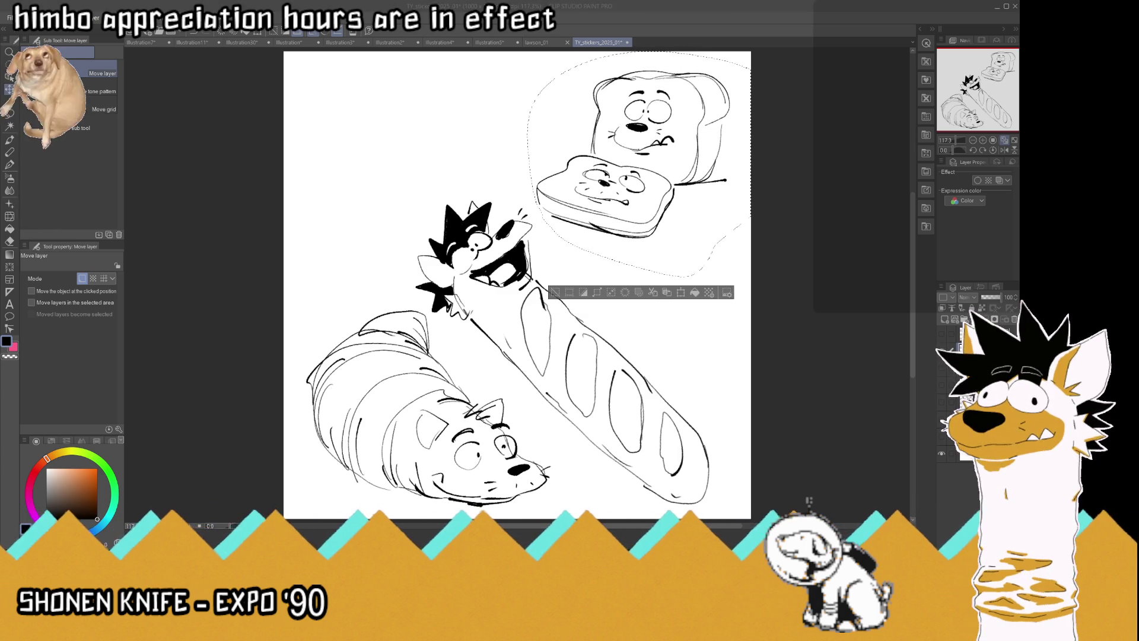
key(m)
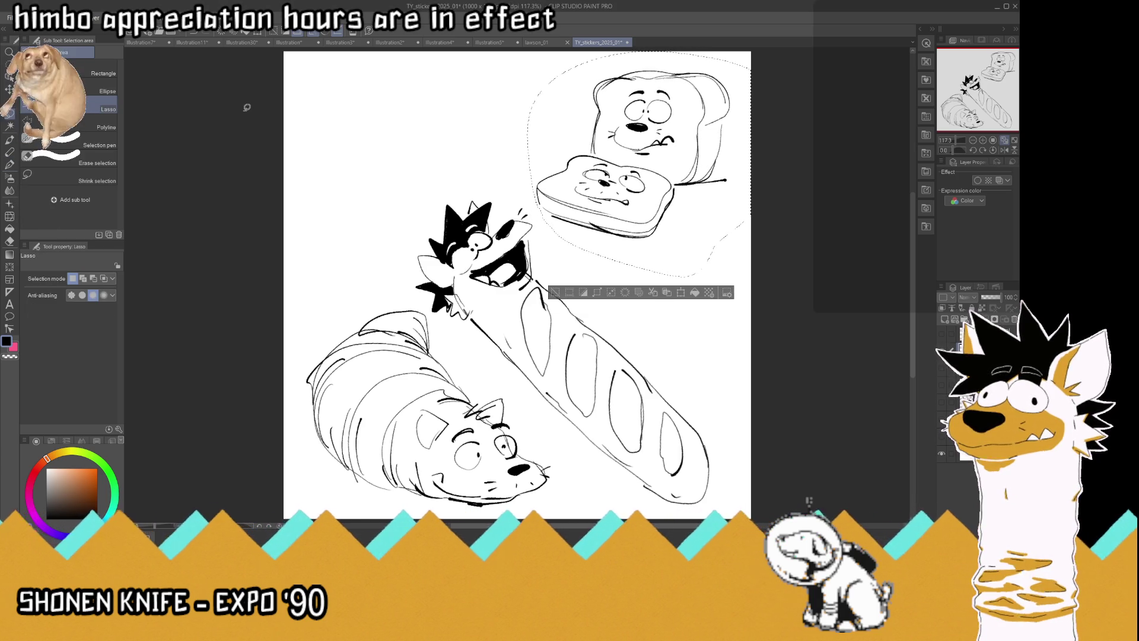
key(ctrl+d)
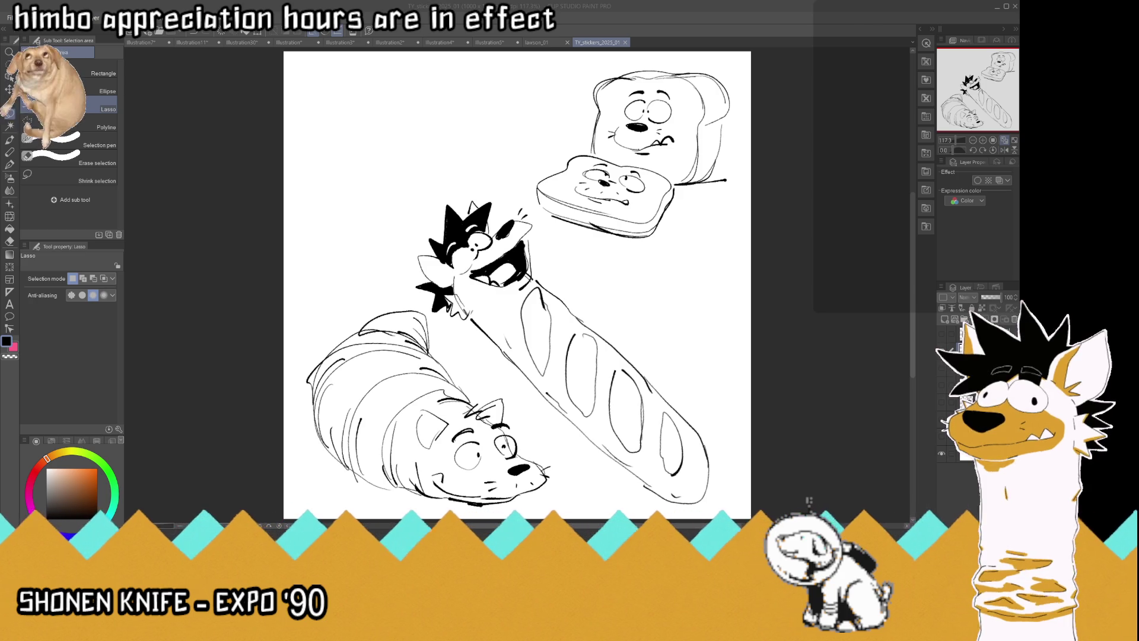
click(13, 164)
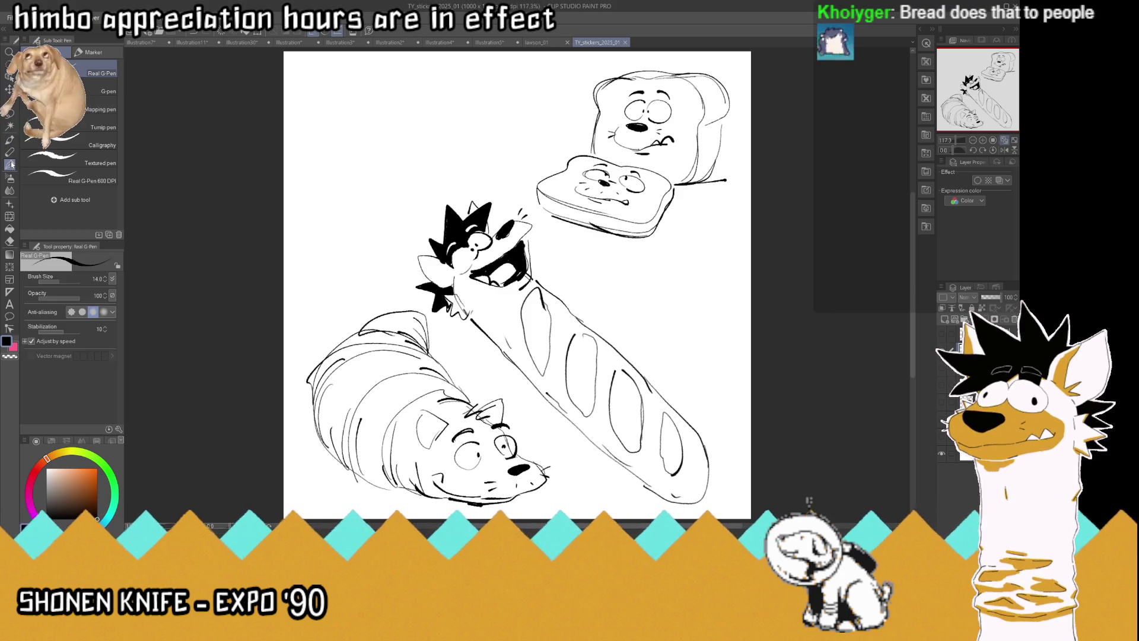
Draw a triangular sandwich slice top-left with a cat's head, eyes, ear tufts and neck peeking over
mouse_move(394, 191)
mouse_down()
mouse_move(342, 192)
mouse_move(326, 111)
mouse_move(397, 186)
mouse_up()
mouse_move(325, 112)
mouse_down()
mouse_move(339, 107)
mouse_move(405, 193)
mouse_up()
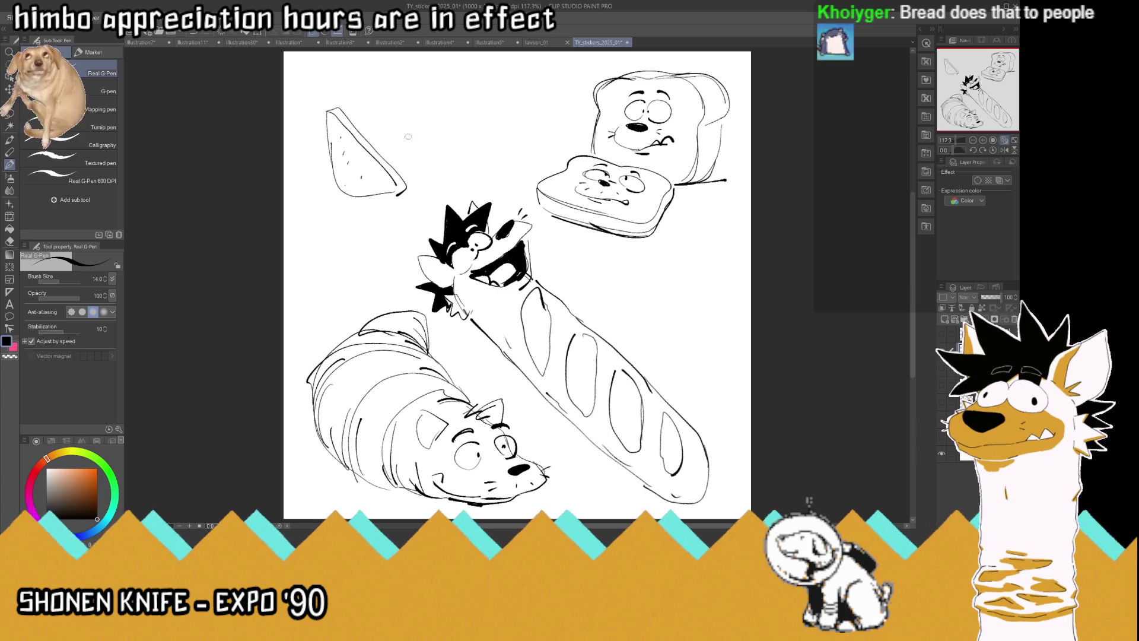
mouse_move(351, 119)
mouse_down()
mouse_move(385, 103)
mouse_move(412, 119)
mouse_move(386, 136)
mouse_move(369, 126)
mouse_move(400, 110)
mouse_move(383, 120)
mouse_up()
mouse_move(391, 109)
mouse_down()
mouse_move(347, 125)
mouse_move(367, 92)
mouse_up()
mouse_move(370, 102)
mouse_down()
mouse_move(389, 87)
mouse_move(405, 130)
mouse_move(414, 121)
mouse_move(408, 135)
mouse_up()
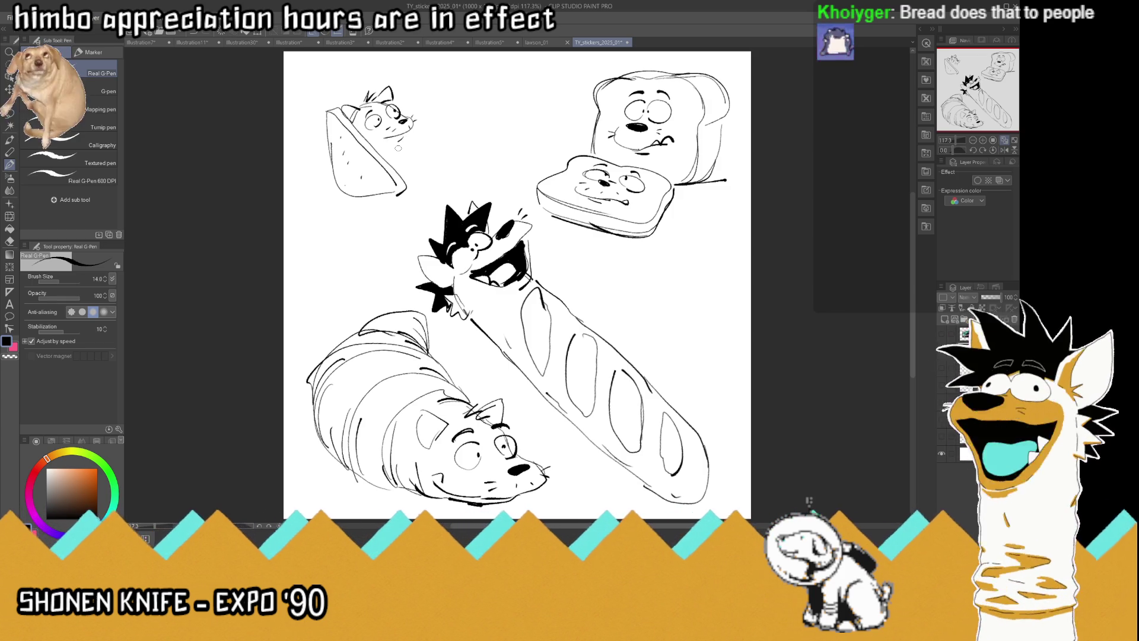
drag(366, 137, 400, 171)
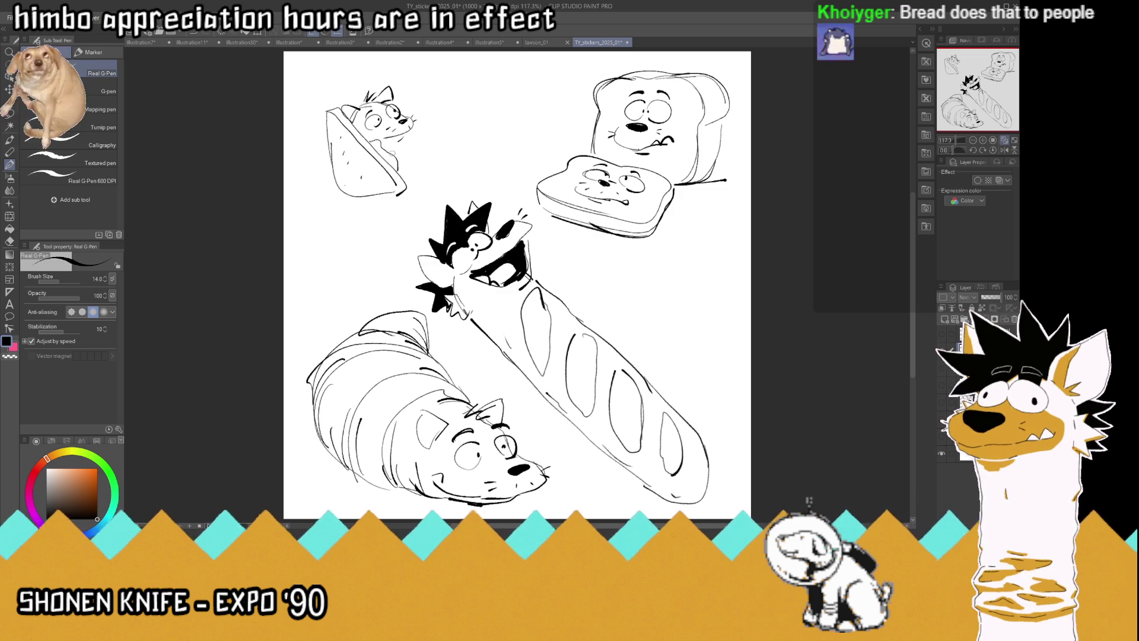
Ink the sandwich cat's side, arm and paw, and reinforce the slice's edges
drag(392, 146, 414, 179)
drag(400, 139, 423, 177)
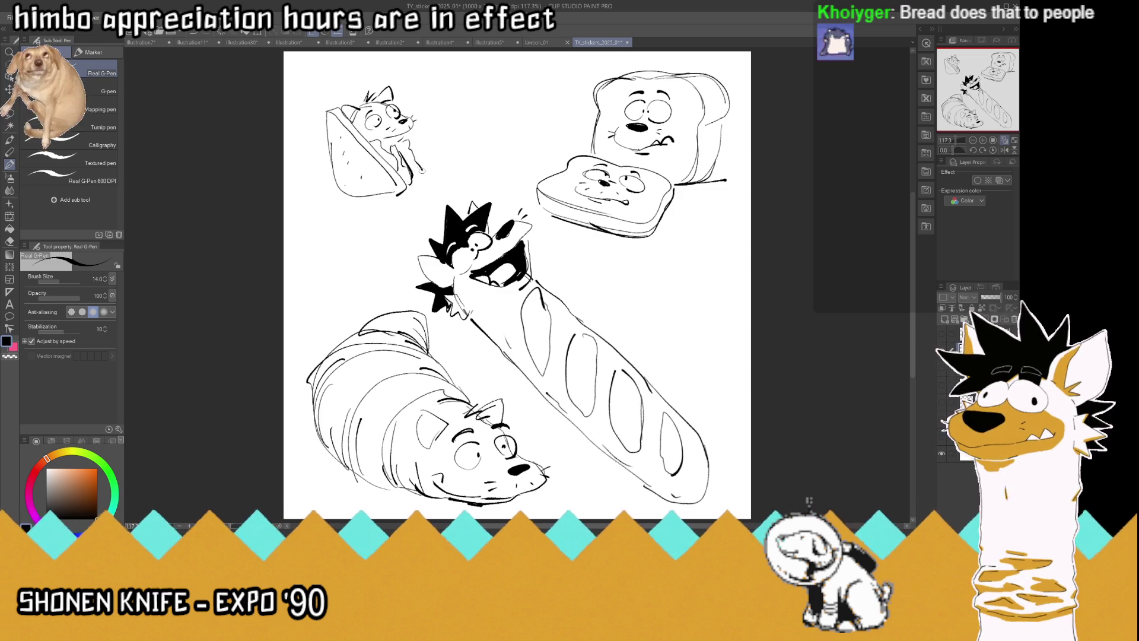
mouse_move(386, 144)
mouse_down()
mouse_move(404, 138)
mouse_move(431, 186)
mouse_move(431, 172)
mouse_up()
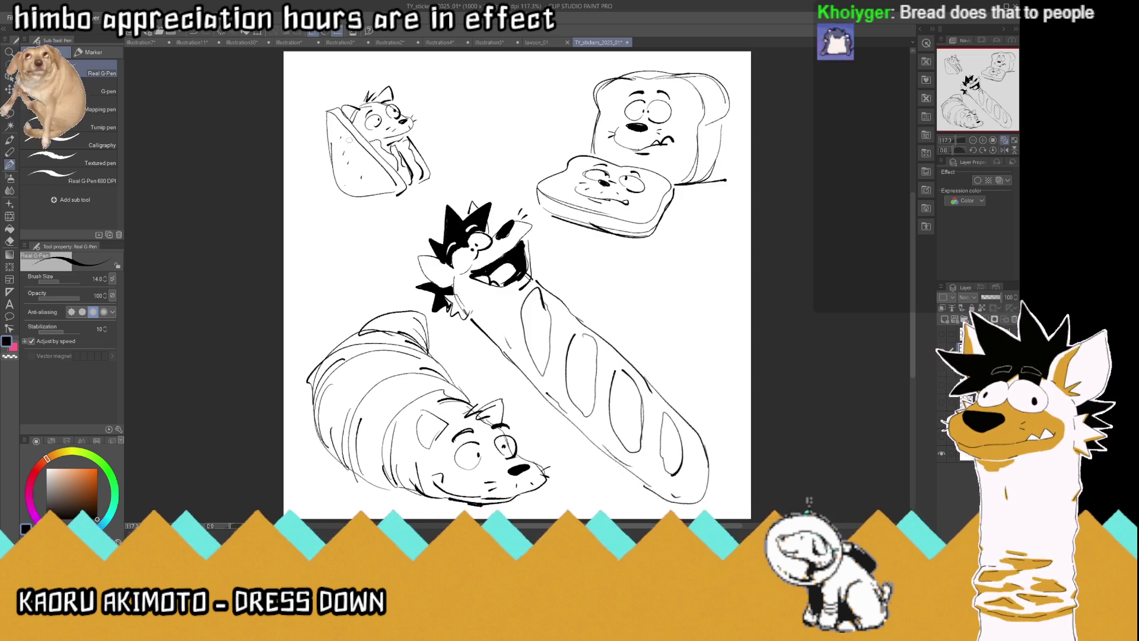
drag(336, 106, 323, 143)
mouse_move(400, 194)
mouse_down()
mouse_move(368, 199)
mouse_move(332, 173)
mouse_up()
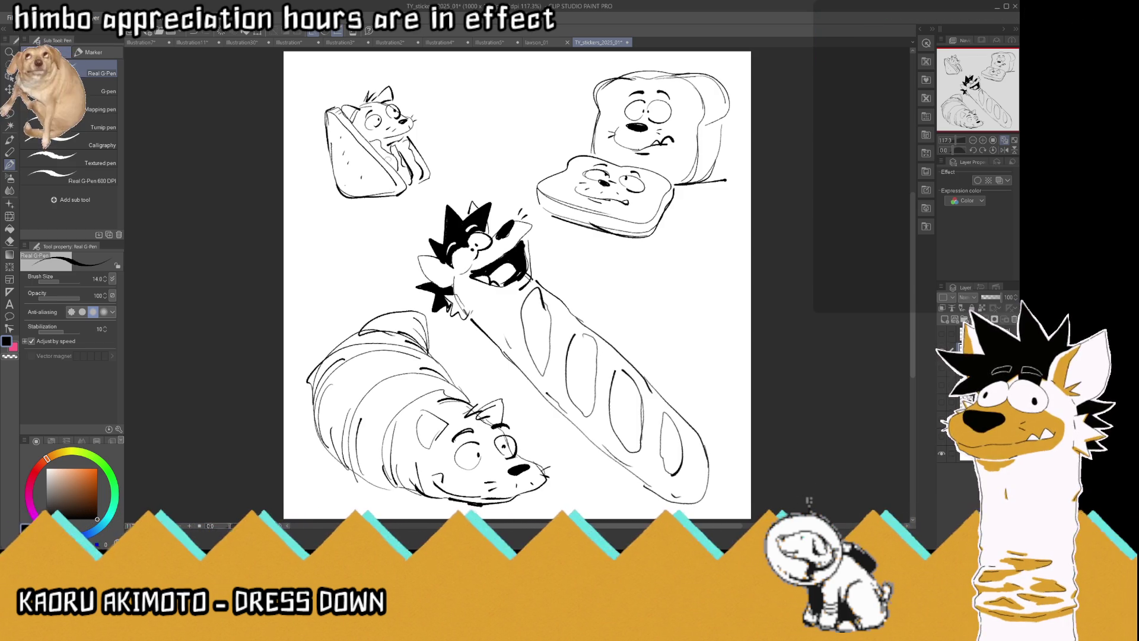
drag(424, 175, 419, 164)
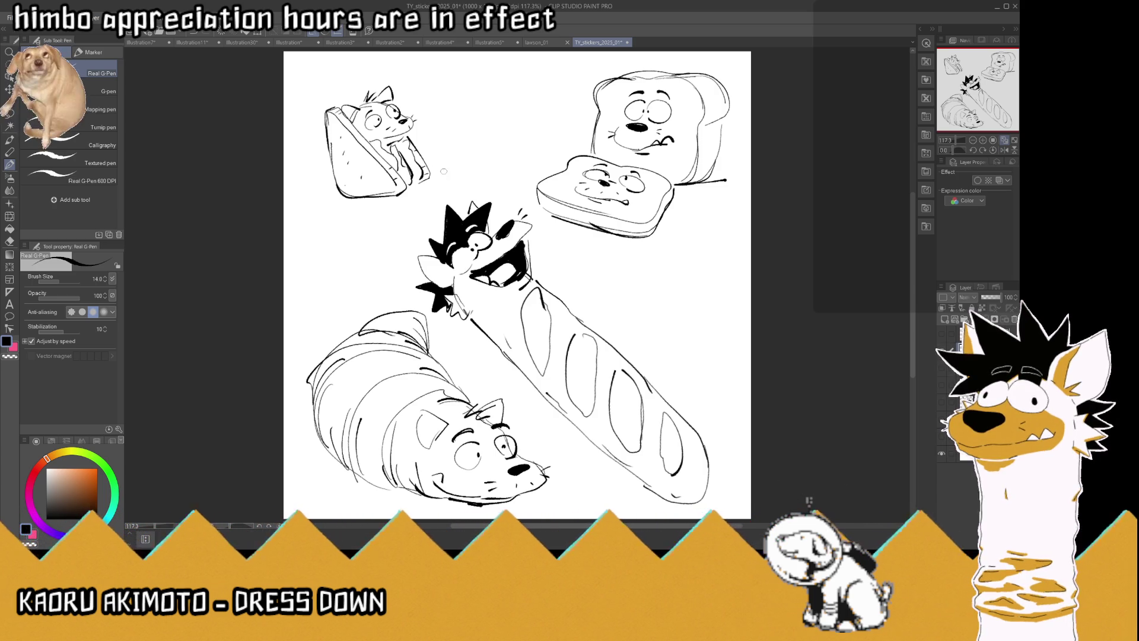
Start a small object beside the sandwich, erase the cat's pupils, and begin a small face in black
mouse_move(437, 172)
mouse_down()
mouse_move(472, 177)
mouse_move(434, 160)
mouse_move(480, 161)
mouse_move(468, 157)
mouse_up()
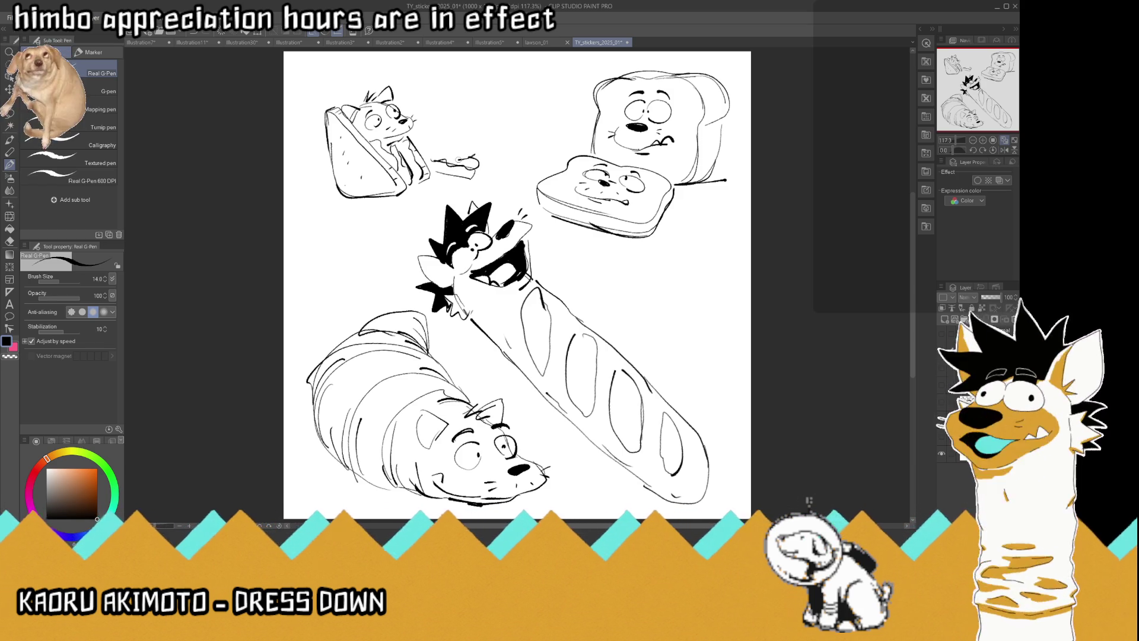
mouse_move(463, 159)
mouse_down()
mouse_move(429, 156)
mouse_move(475, 149)
mouse_move(430, 153)
mouse_up()
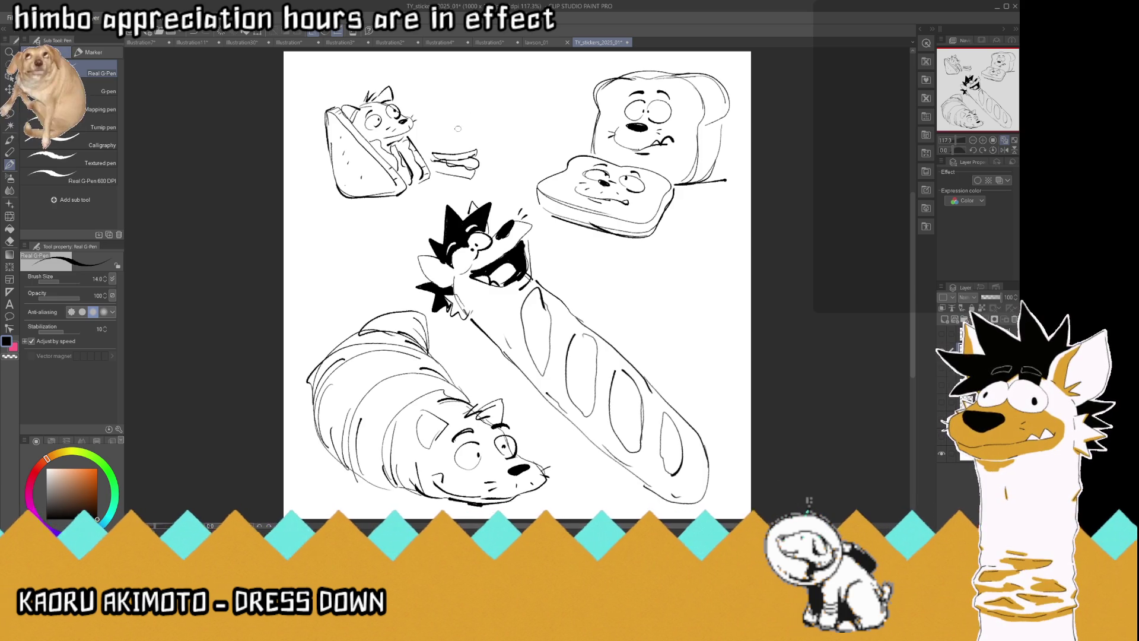
key(c)
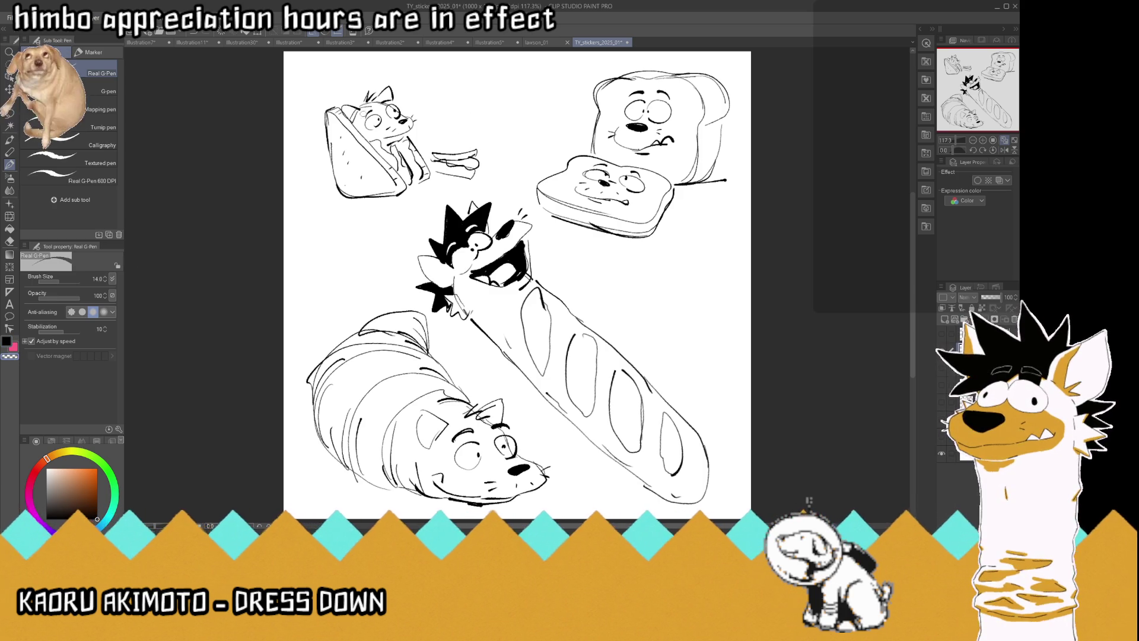
drag(374, 119, 402, 115)
click(11, 340)
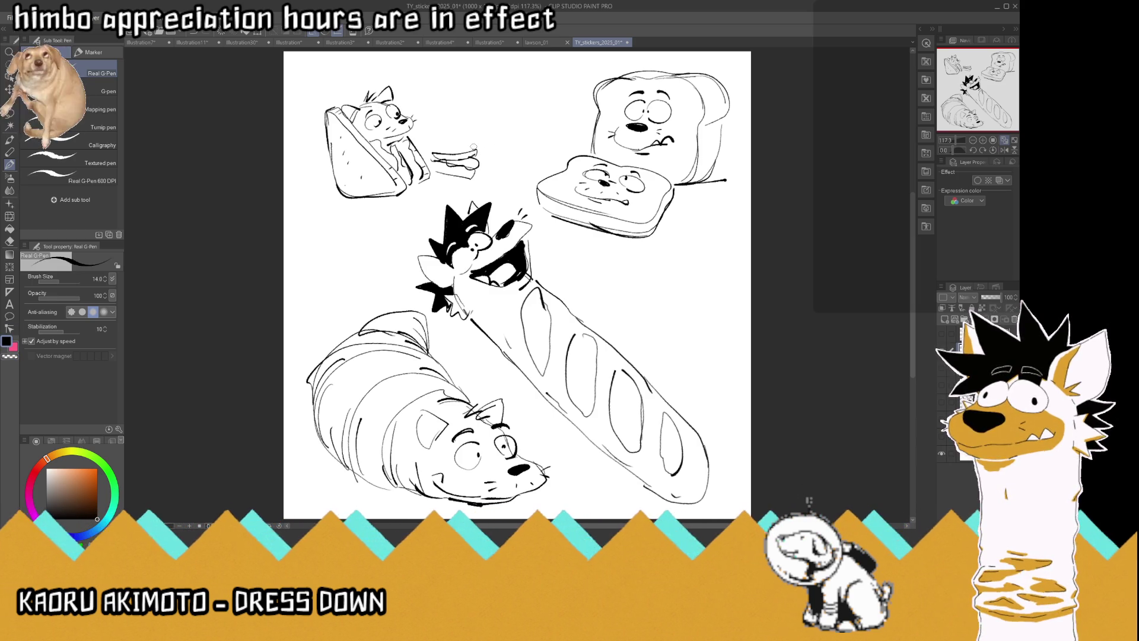
mouse_move(452, 132)
mouse_down()
mouse_move(472, 133)
mouse_move(428, 127)
mouse_move(446, 111)
mouse_move(446, 124)
mouse_move(429, 120)
mouse_move(480, 118)
mouse_move(460, 113)
mouse_move(474, 103)
mouse_up()
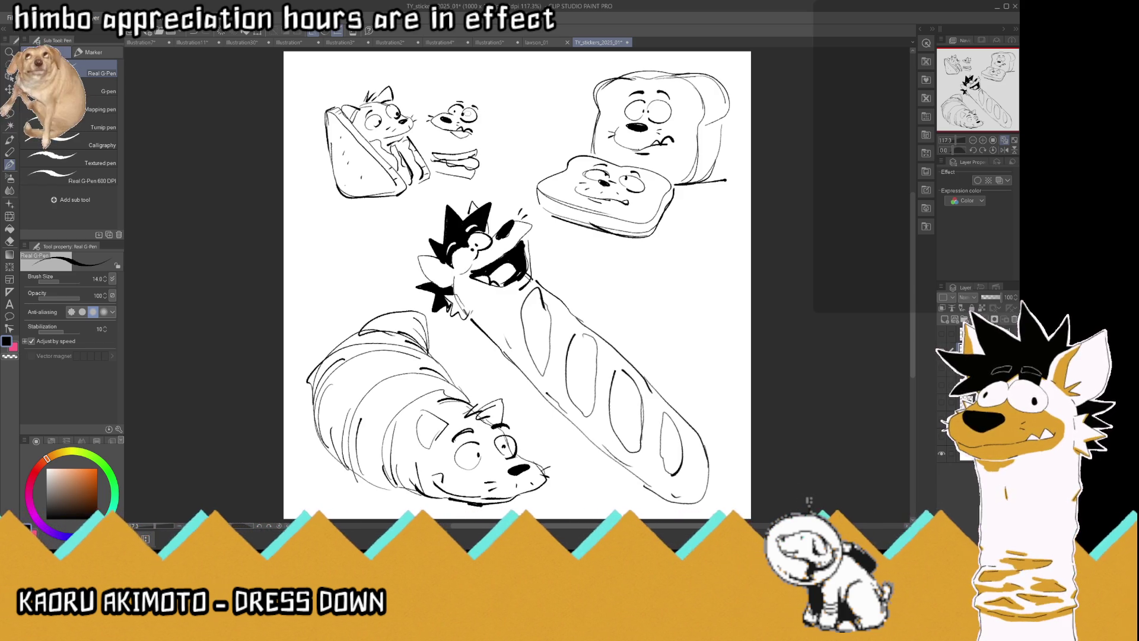
Give the small character a mouth, eye detail, spiky hair and a cheek
mouse_move(455, 147)
mouse_down()
mouse_move(442, 134)
mouse_move(425, 141)
mouse_move(481, 148)
mouse_move(500, 99)
mouse_move(491, 123)
mouse_move(482, 83)
mouse_move(449, 84)
mouse_up()
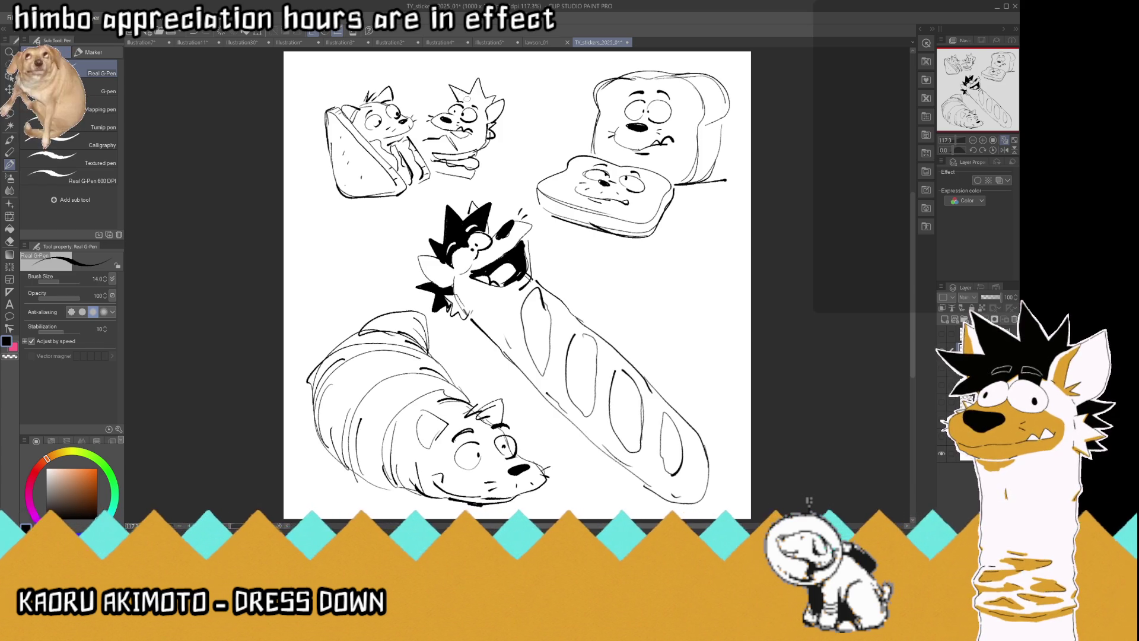
drag(454, 98, 452, 105)
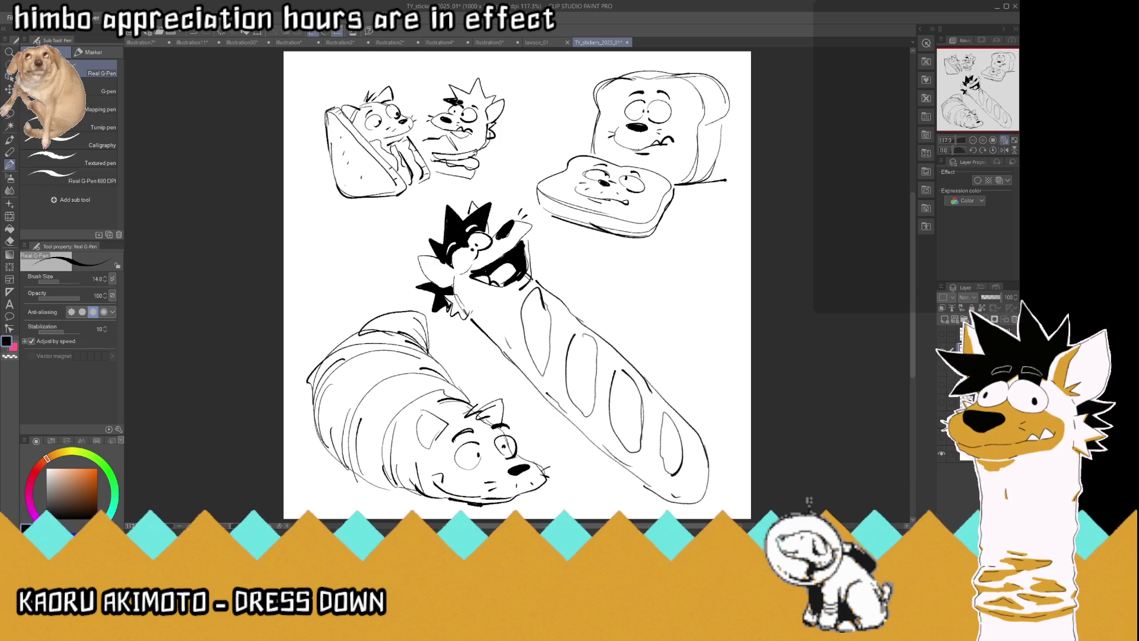
mouse_move(487, 104)
mouse_down()
mouse_move(481, 116)
mouse_move(450, 84)
mouse_move(492, 96)
mouse_move(498, 134)
mouse_move(501, 124)
mouse_up()
drag(450, 89, 456, 98)
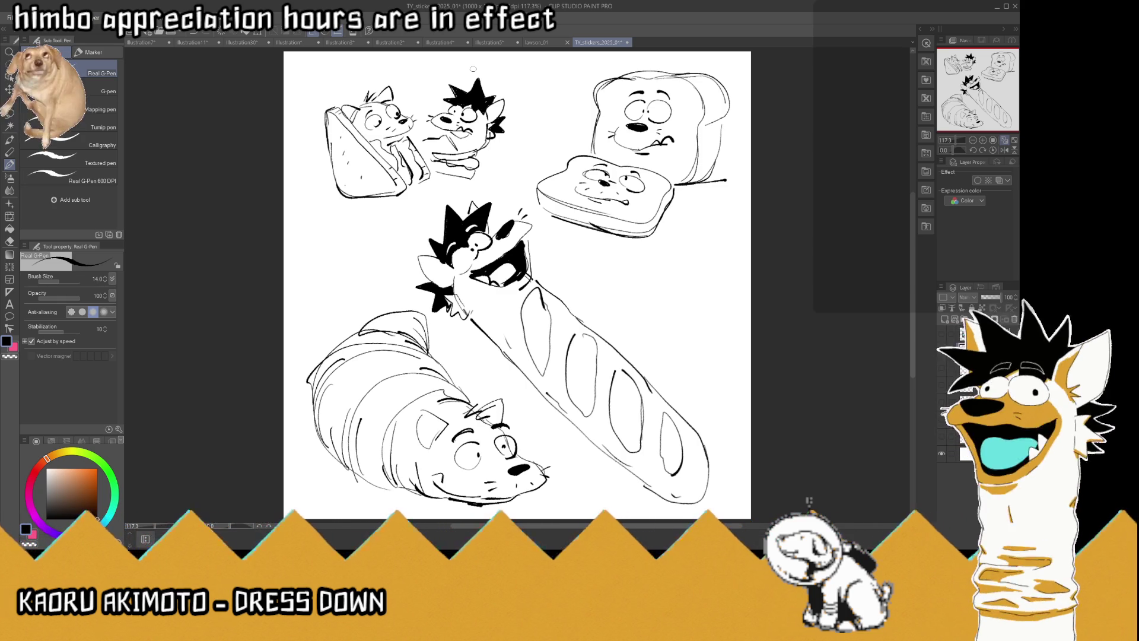
mouse_move(442, 147)
mouse_down()
mouse_move(427, 138)
mouse_move(438, 140)
mouse_up()
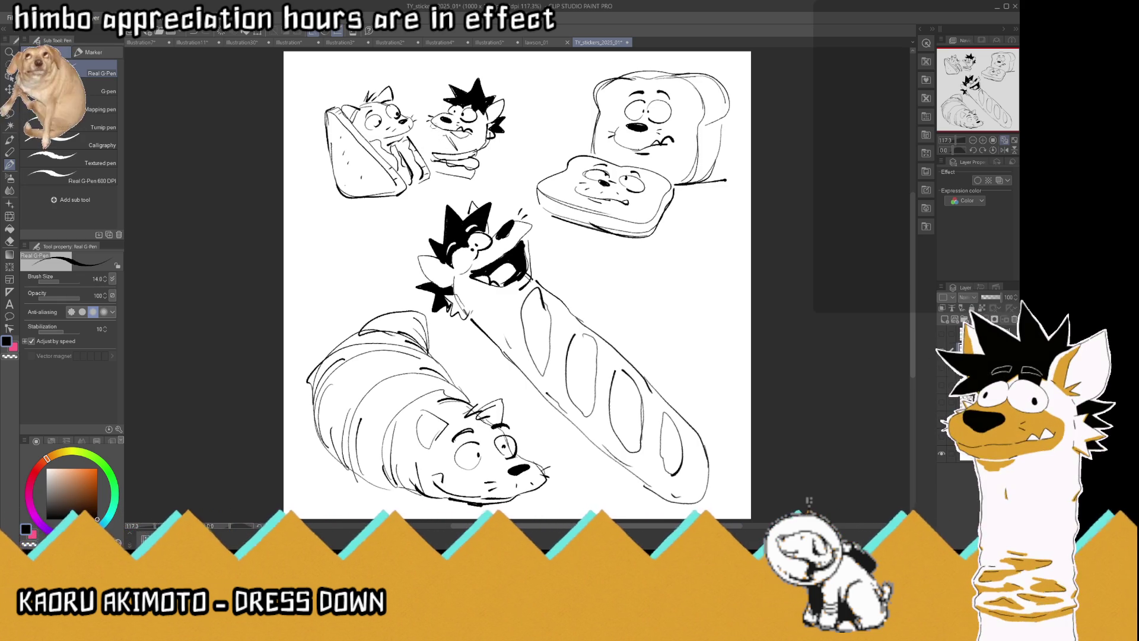
mouse_move(443, 135)
mouse_down()
mouse_move(409, 139)
mouse_move(434, 127)
mouse_up()
drag(434, 127, 426, 134)
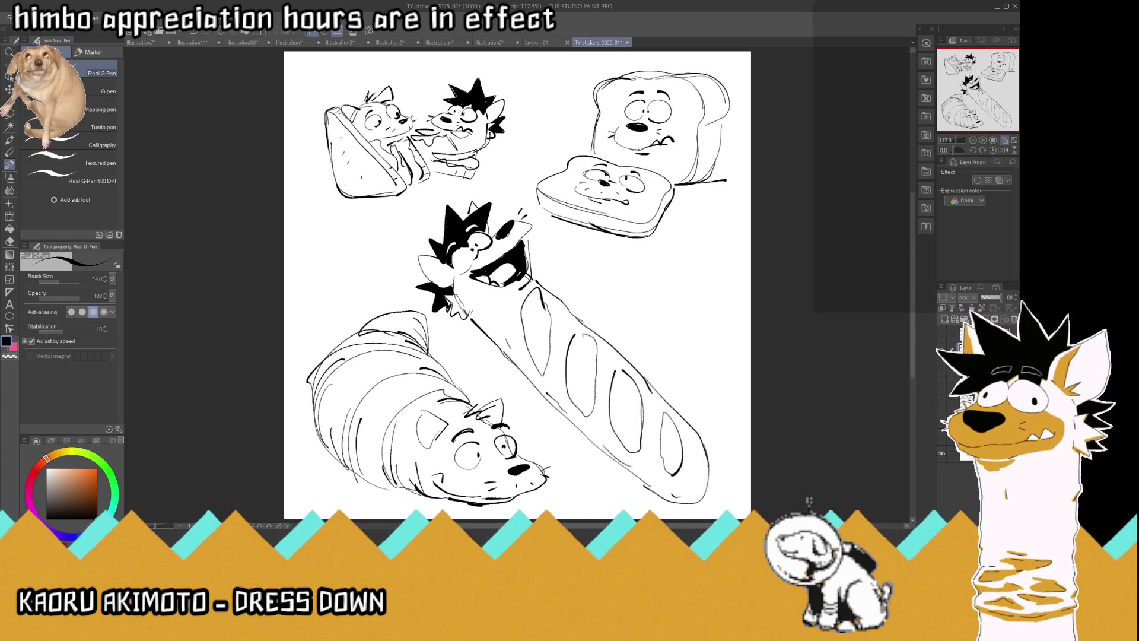
Extend the small character's head, touch up the sandwich, and draw an oval plate beneath the group
drag(443, 101, 413, 104)
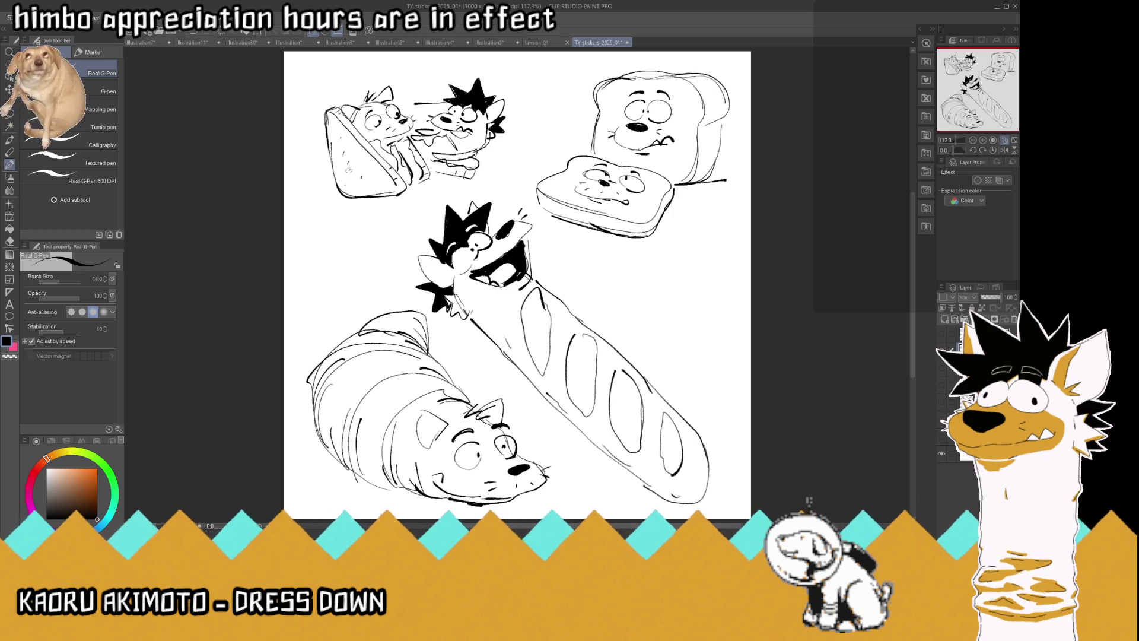
drag(342, 176, 354, 168)
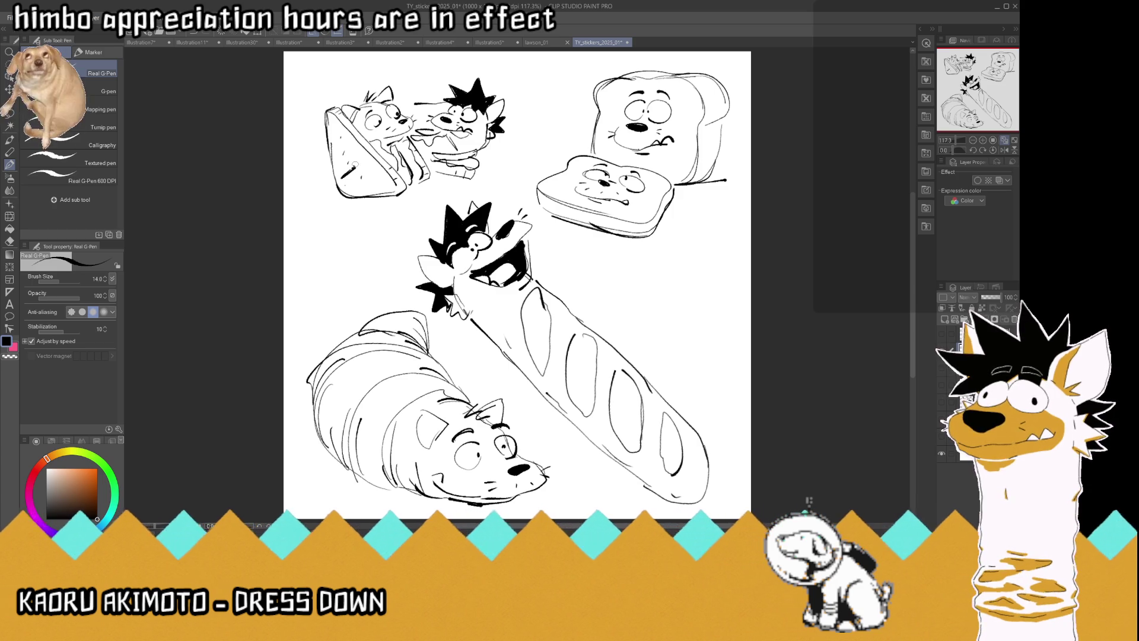
mouse_move(428, 109)
mouse_down()
mouse_move(396, 101)
mouse_move(445, 87)
mouse_move(438, 74)
mouse_move(432, 96)
mouse_up()
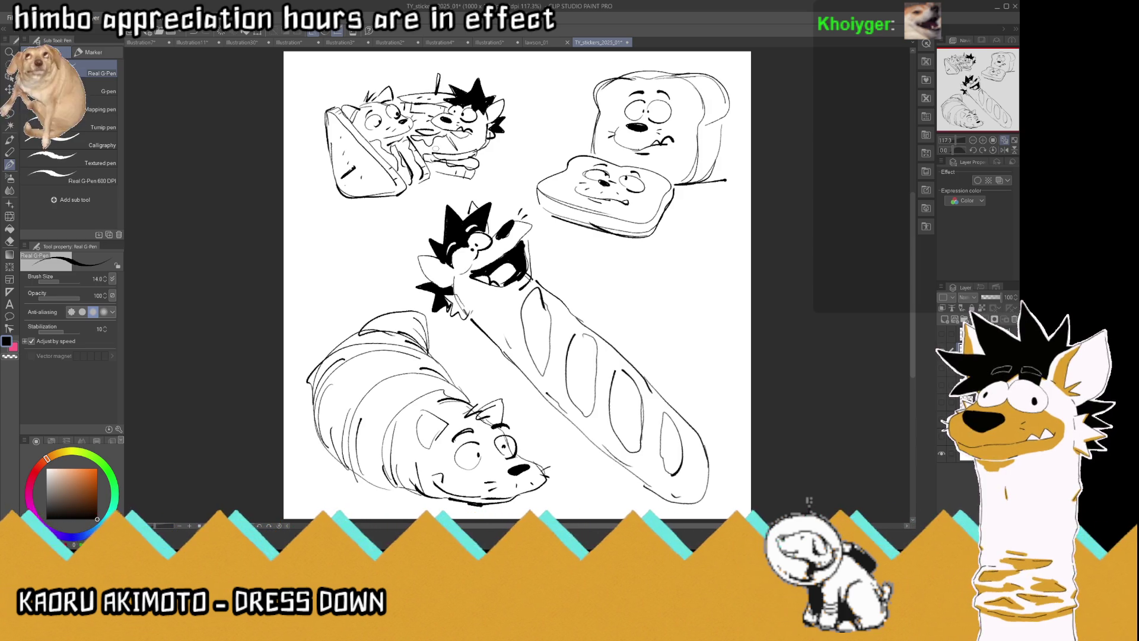
mouse_move(473, 168)
mouse_down()
mouse_move(483, 187)
mouse_move(374, 205)
mouse_move(331, 184)
mouse_up()
mouse_move(479, 164)
mouse_down()
mouse_move(489, 174)
mouse_move(395, 201)
mouse_up()
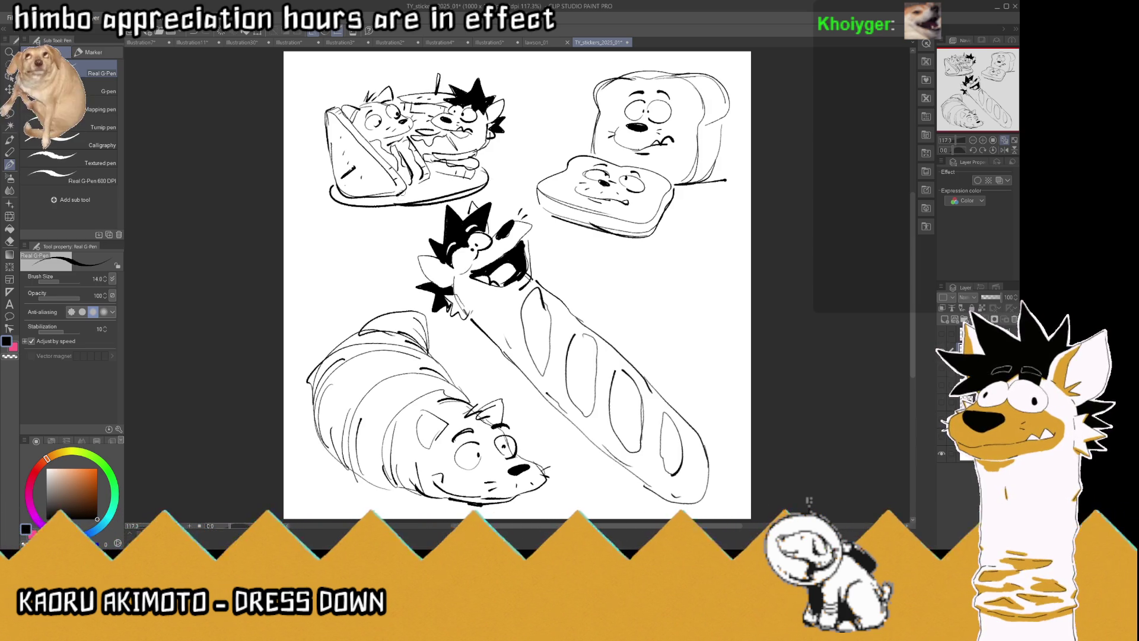
Lasso the sandwich-and-plate group, move it up and left, then deselect
key(i)
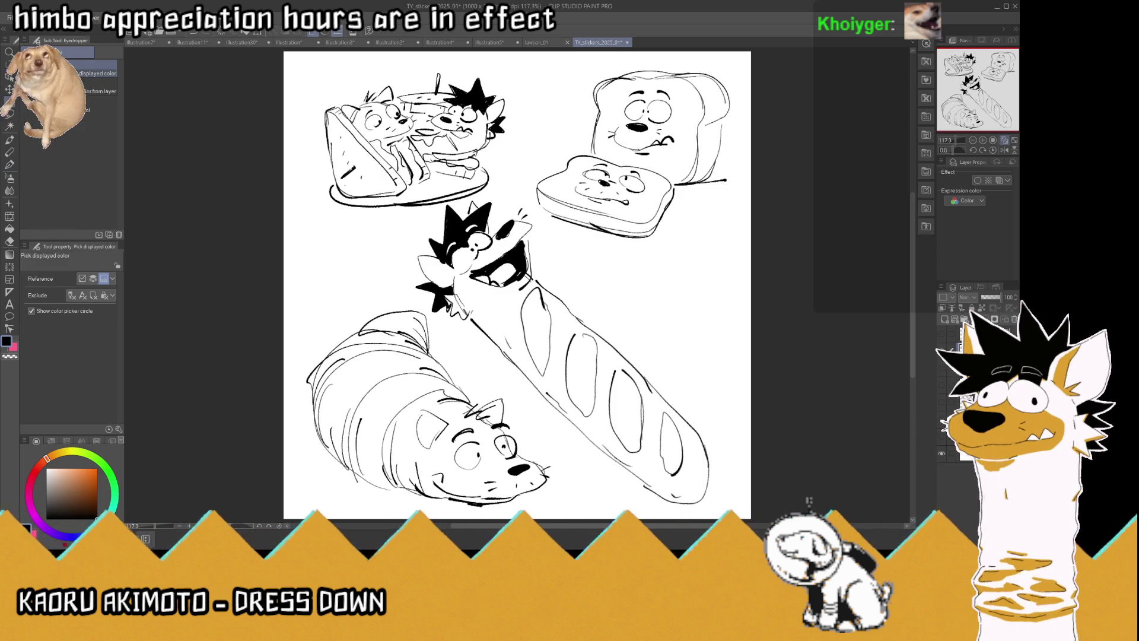
key(m)
mouse_move(450, 64)
mouse_down()
mouse_move(469, 67)
mouse_move(498, 179)
mouse_move(459, 201)
mouse_move(253, 168)
mouse_move(261, 103)
mouse_up()
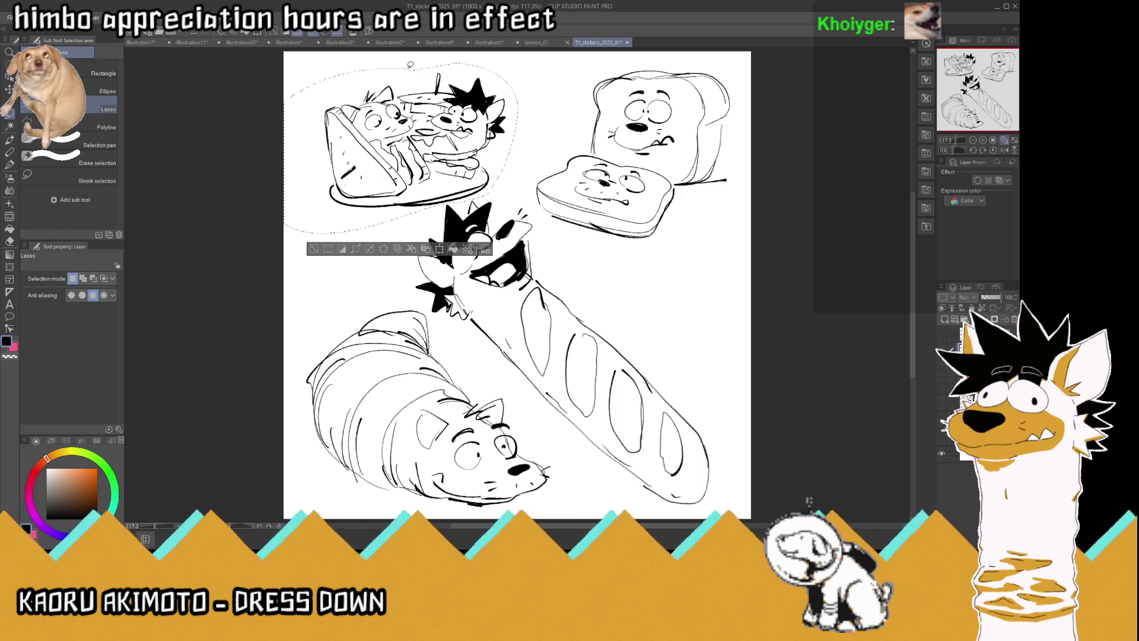
key(k)
drag(481, 125, 462, 120)
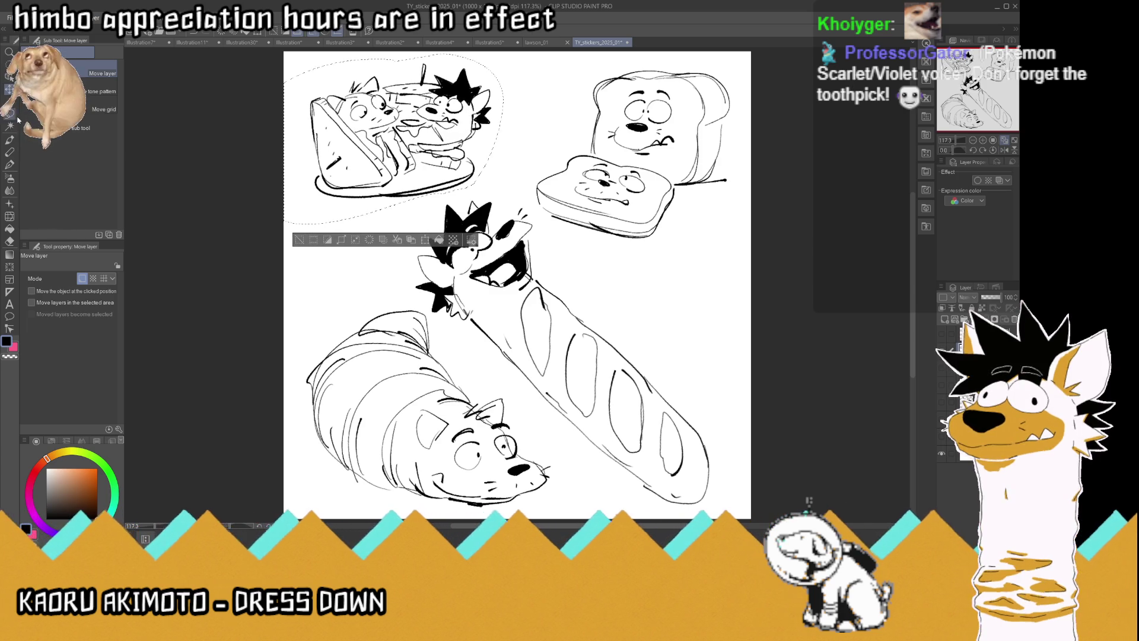
key(m)
key(ctrl+d)
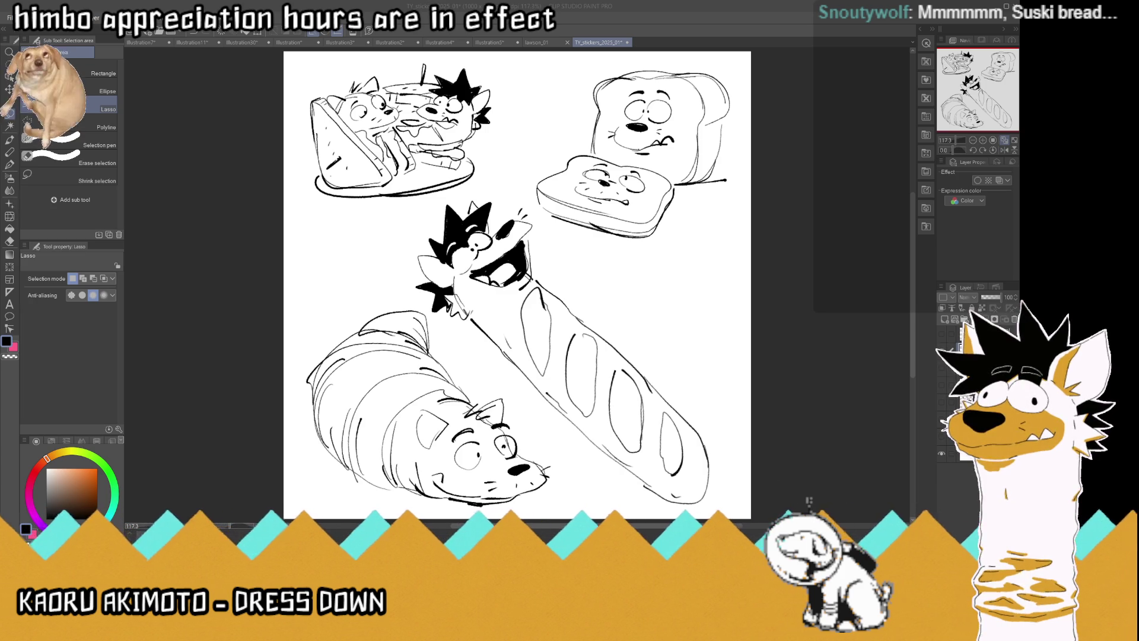
click(10, 168)
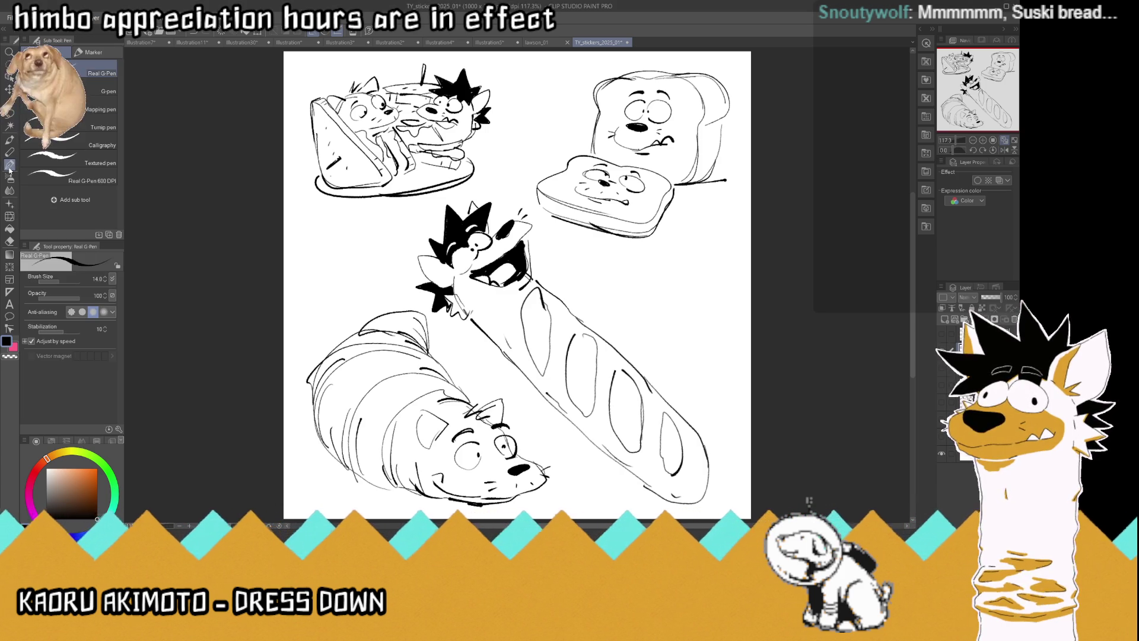
Draw a small round bun right of the baguette with a tiny character's ear on top
mouse_move(690, 259)
mouse_down()
mouse_move(649, 267)
mouse_move(642, 283)
mouse_move(668, 278)
mouse_move(637, 271)
mouse_move(688, 283)
mouse_move(658, 288)
mouse_move(705, 289)
mouse_move(638, 303)
mouse_move(643, 291)
mouse_move(665, 315)
mouse_move(652, 309)
mouse_move(696, 298)
mouse_move(680, 296)
mouse_move(677, 323)
mouse_move(643, 318)
mouse_move(663, 330)
mouse_move(636, 313)
mouse_up()
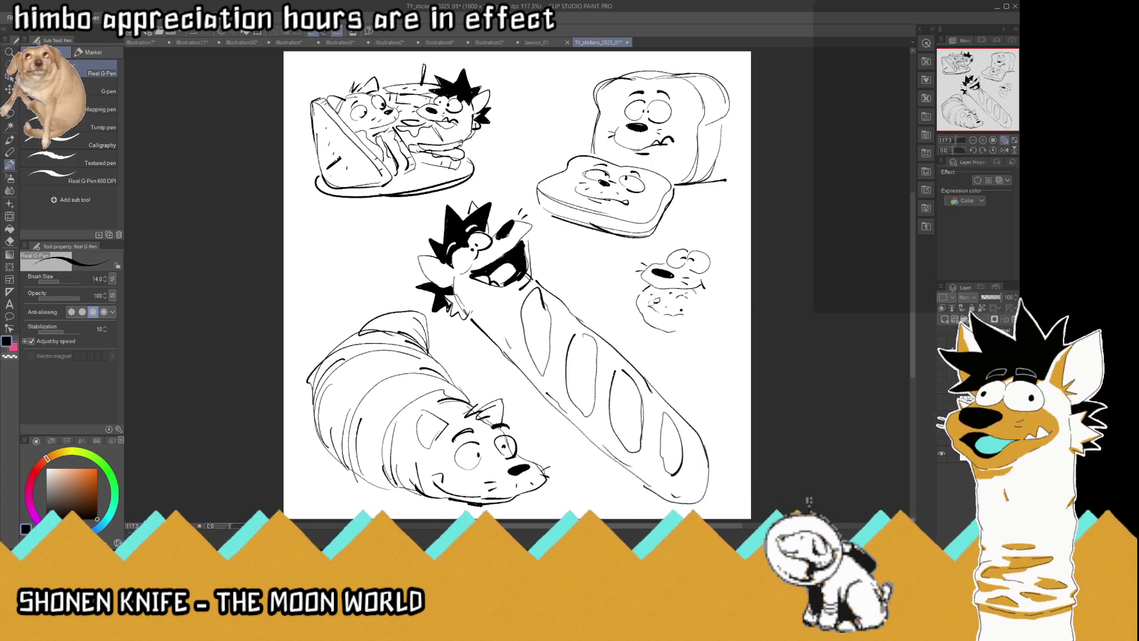
mouse_move(695, 293)
mouse_down()
mouse_move(701, 320)
mouse_move(673, 330)
mouse_up()
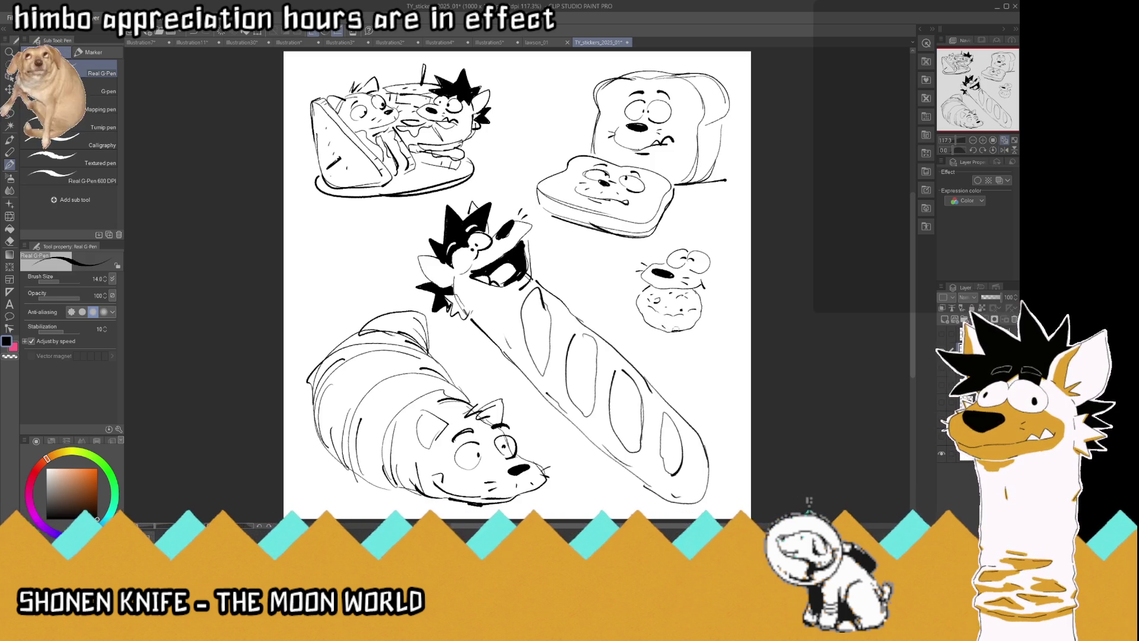
mouse_move(722, 272)
mouse_down()
mouse_move(734, 237)
mouse_move(726, 270)
mouse_move(670, 236)
mouse_move(679, 221)
mouse_move(723, 221)
mouse_move(725, 244)
mouse_move(678, 248)
mouse_up()
Sketch the small character's hair spikes and side marks, and outline a tray beneath the bun
drag(666, 216, 686, 227)
mouse_move(728, 277)
mouse_down()
mouse_move(724, 293)
mouse_move(739, 288)
mouse_up()
mouse_move(732, 284)
mouse_down()
mouse_move(741, 292)
mouse_move(747, 267)
mouse_move(749, 283)
mouse_up()
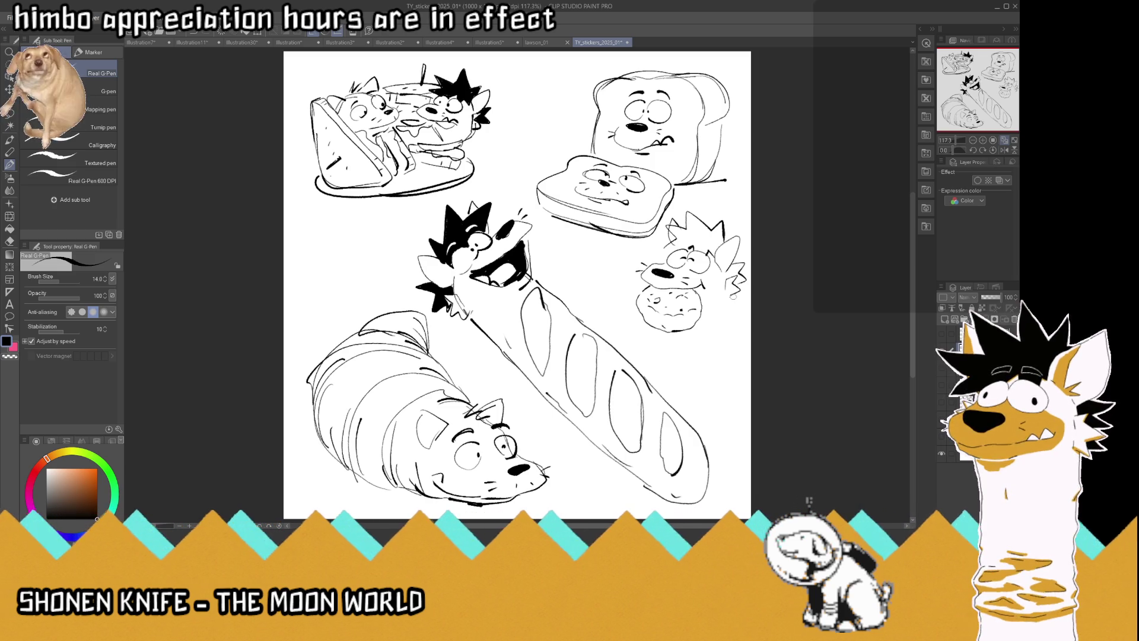
mouse_move(724, 309)
mouse_down()
mouse_move(724, 349)
mouse_move(689, 345)
mouse_move(723, 348)
mouse_move(717, 364)
mouse_move(660, 357)
mouse_up()
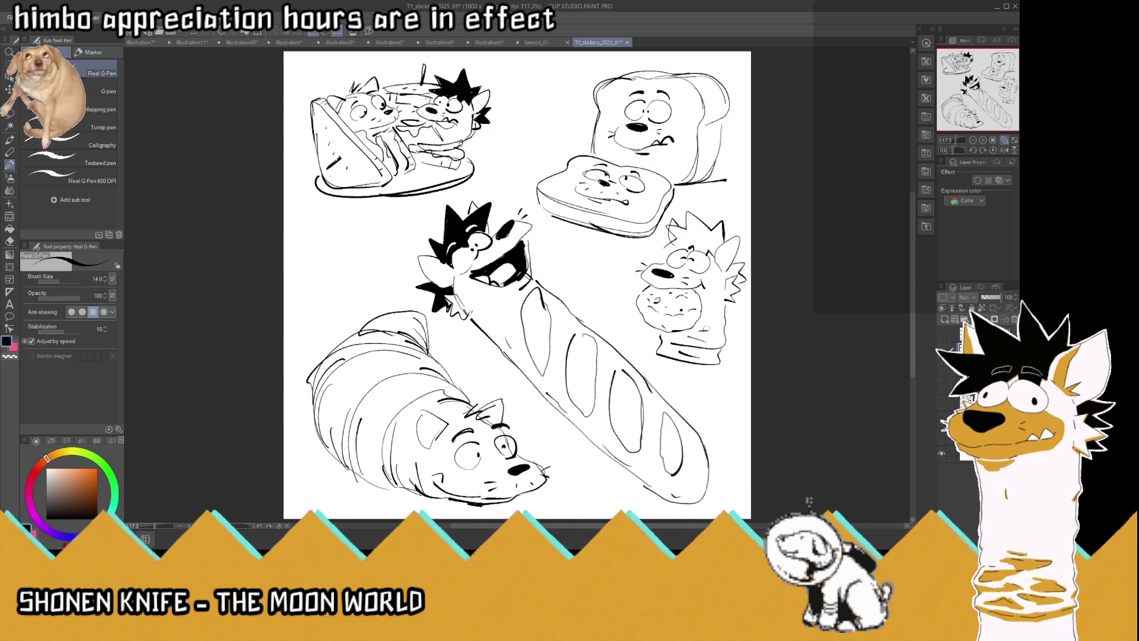
Ink the inner ear and dark hair spikes, then fill the hair solid black
drag(734, 263, 745, 281)
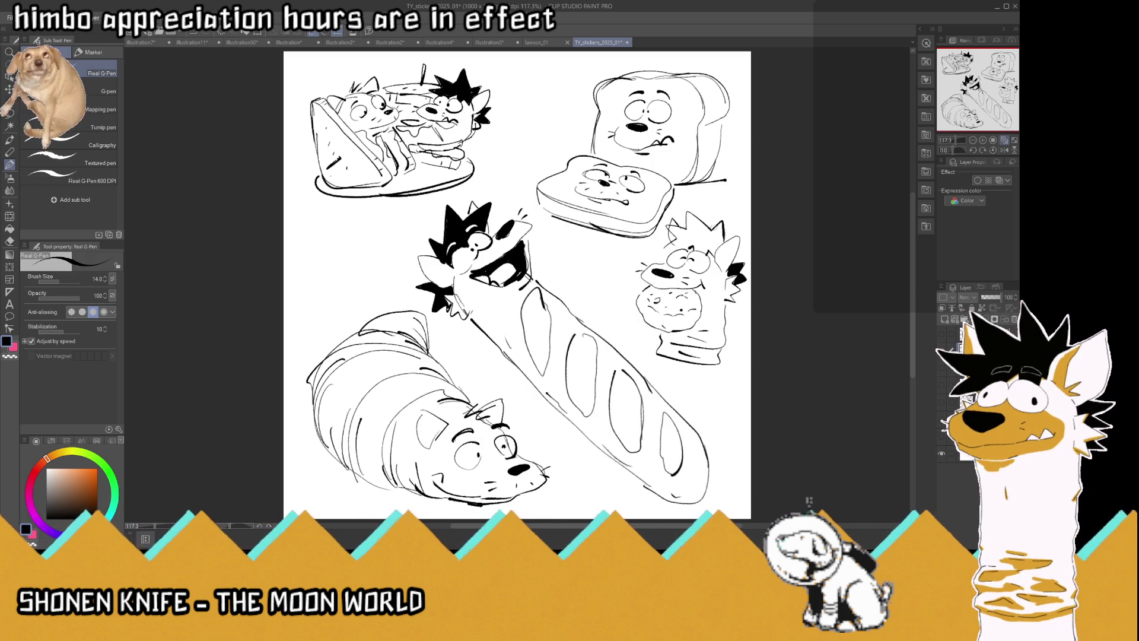
mouse_move(656, 254)
mouse_down()
mouse_move(689, 216)
mouse_move(712, 230)
mouse_move(727, 217)
mouse_move(713, 250)
mouse_up()
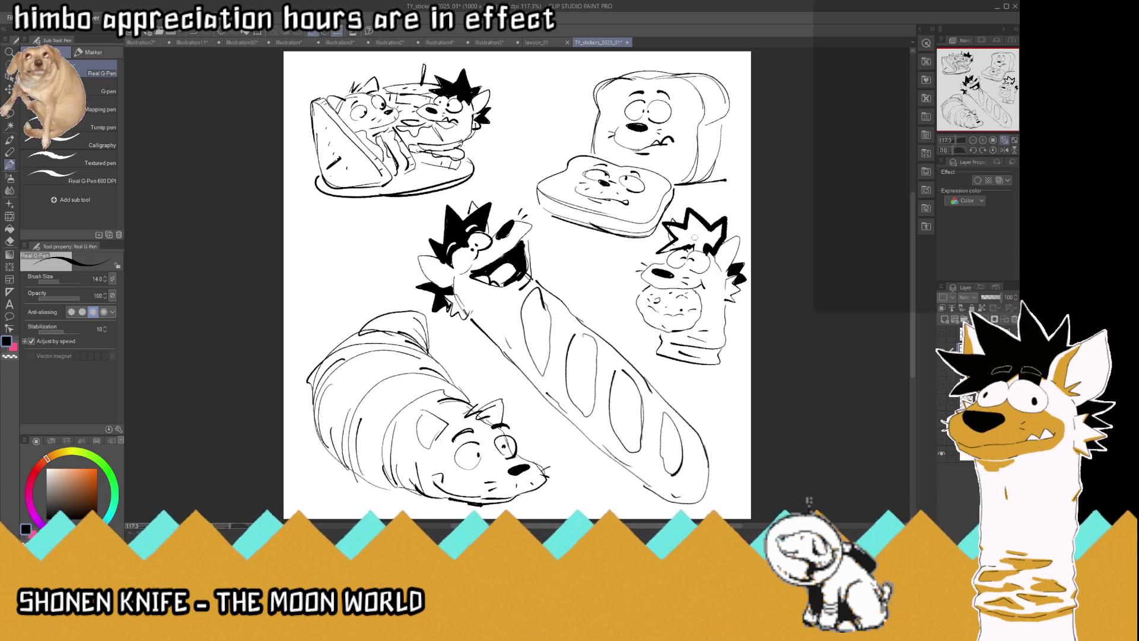
key(g)
click(697, 230)
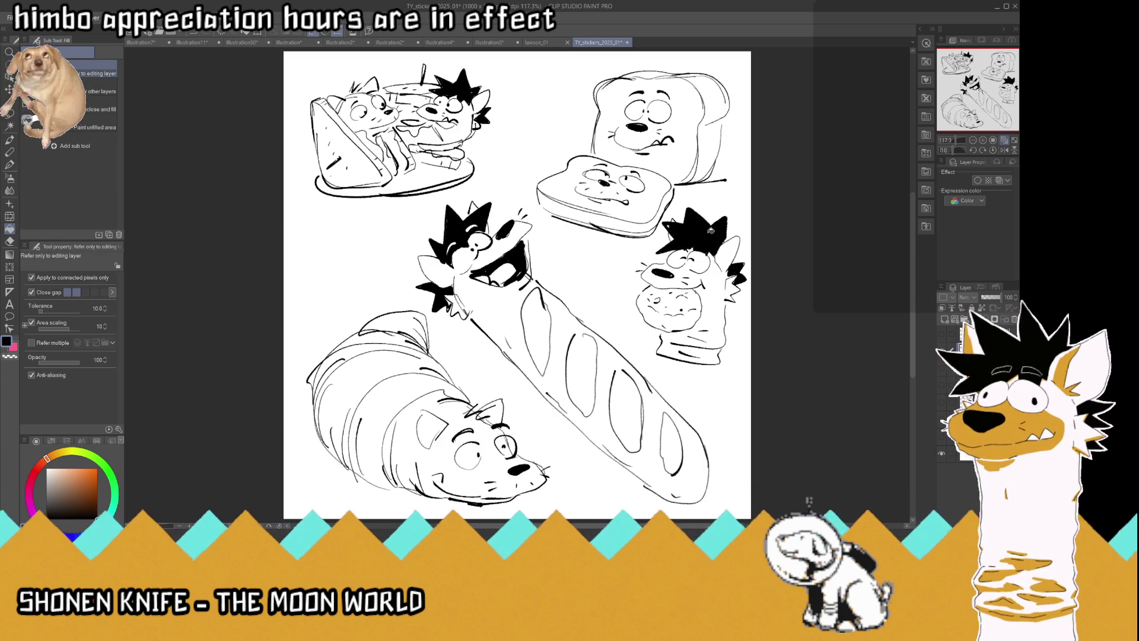
click(9, 165)
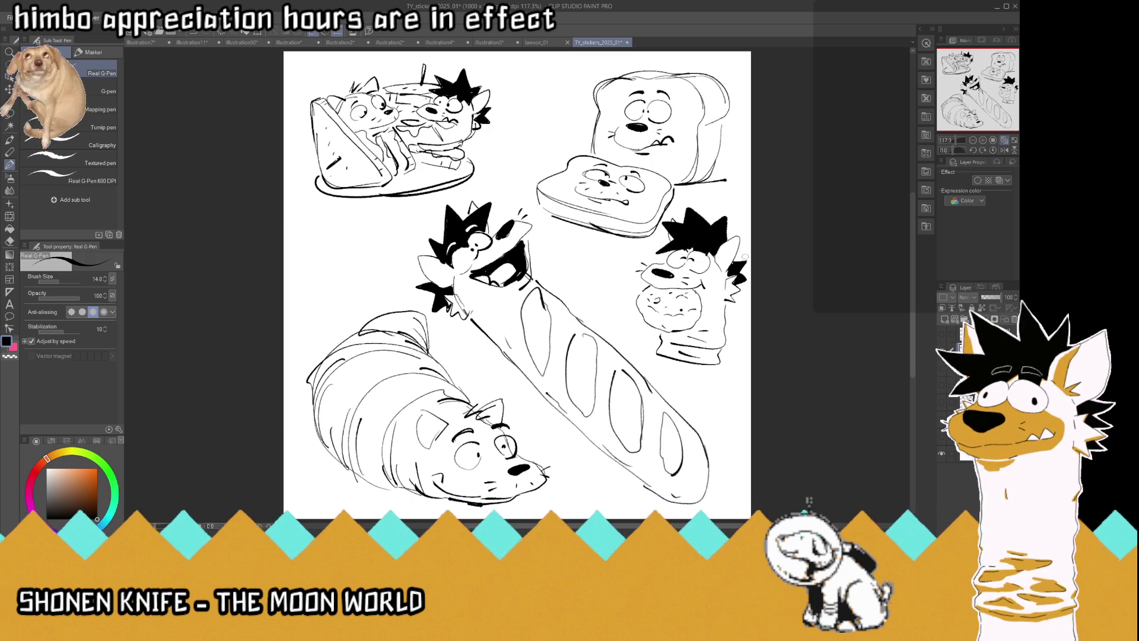
click(10, 113)
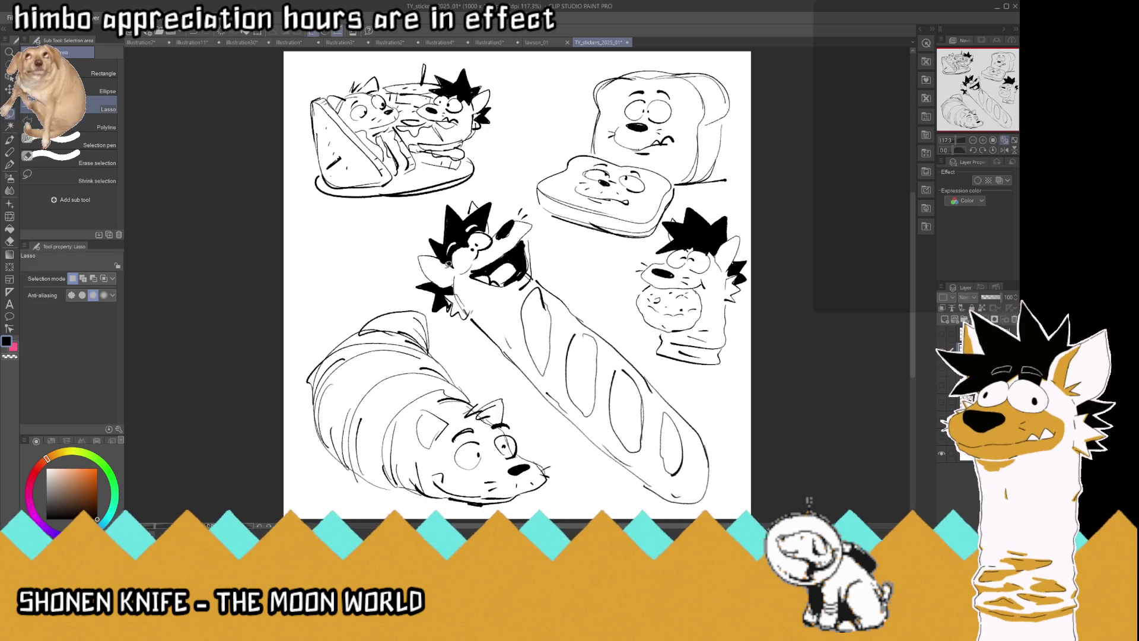
Lasso the bun character, nudge it slightly down and left, then deselect
mouse_move(752, 332)
mouse_down()
mouse_move(721, 385)
mouse_move(652, 360)
mouse_move(645, 244)
mouse_move(702, 190)
mouse_move(736, 202)
mouse_up()
key(k)
drag(726, 328, 722, 342)
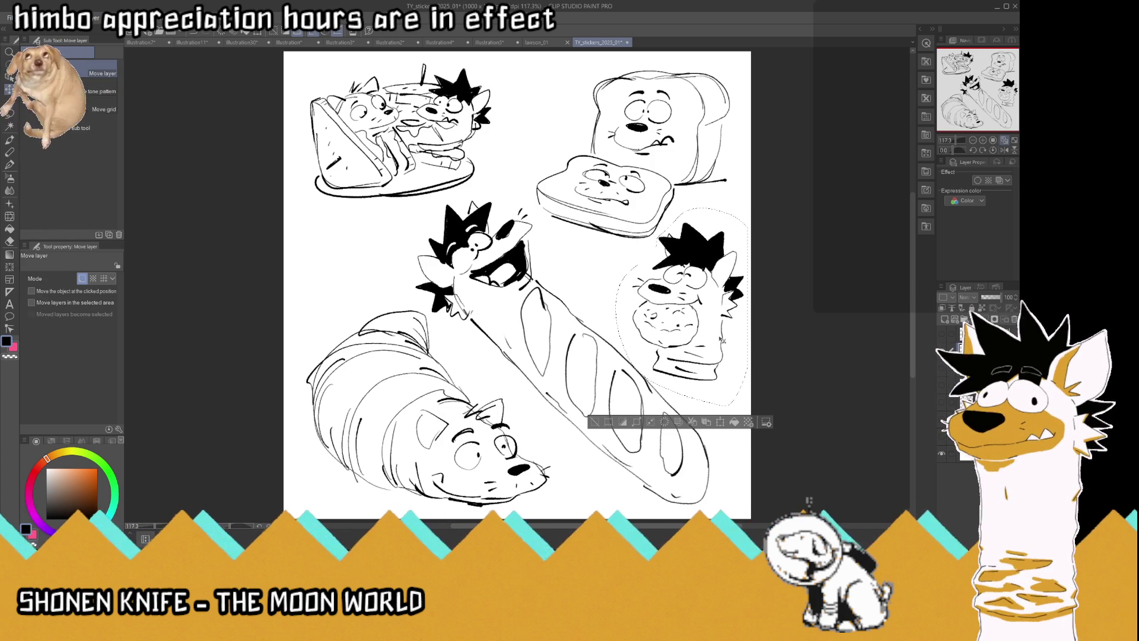
key(m)
key(ctrl+d)
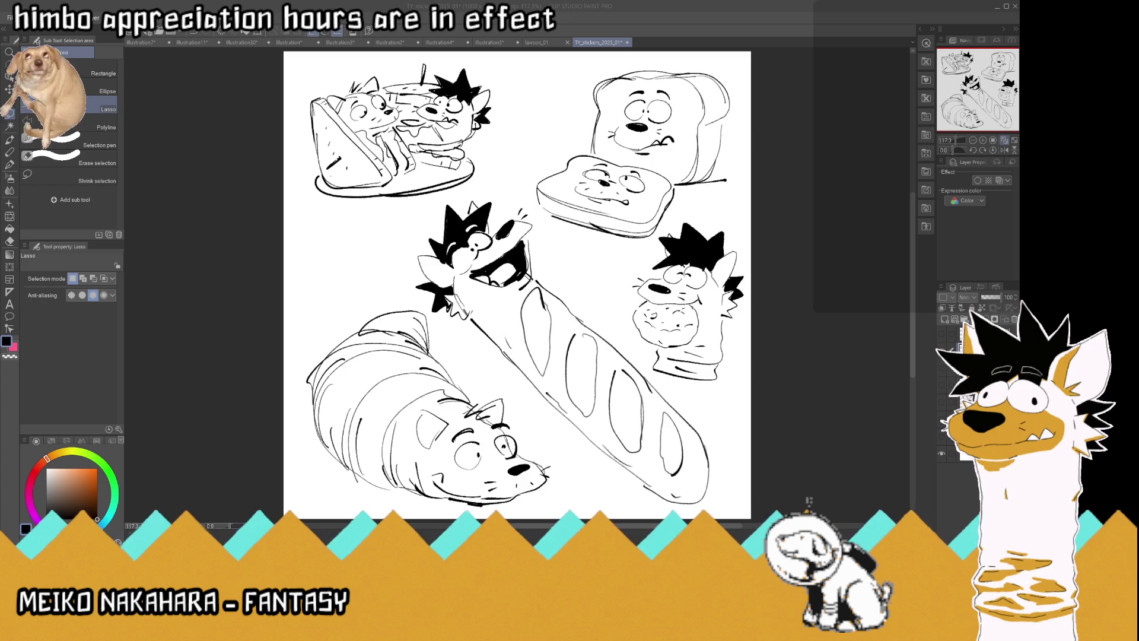
click(10, 166)
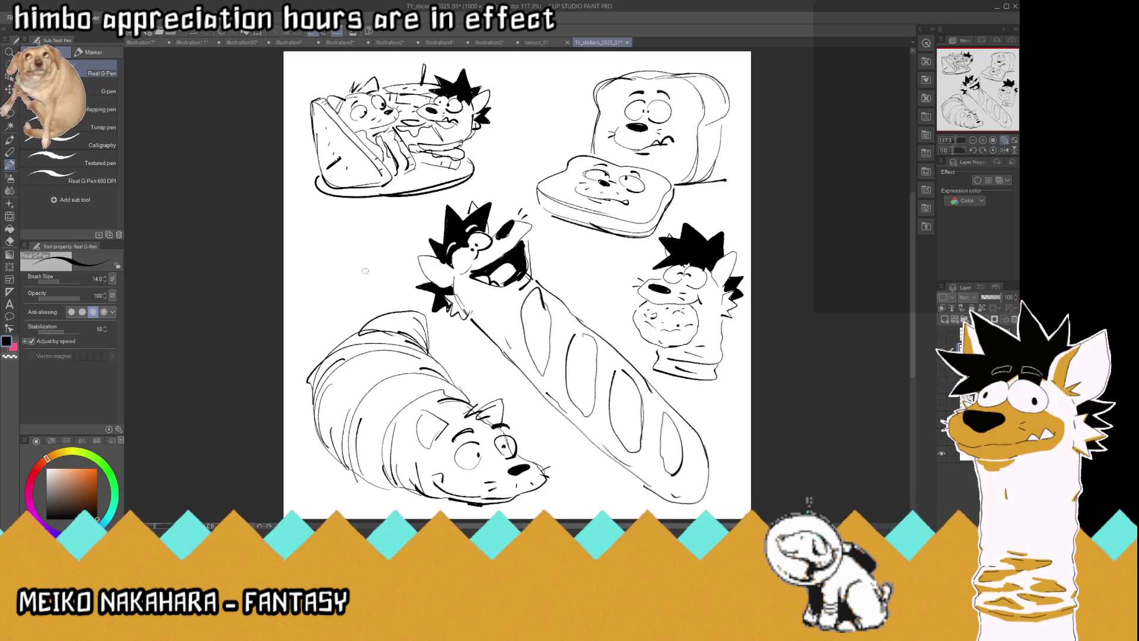
Draw the new bread character's face, eyes, side marks, chin and left cheek left of the baguette
drag(364, 268, 372, 270)
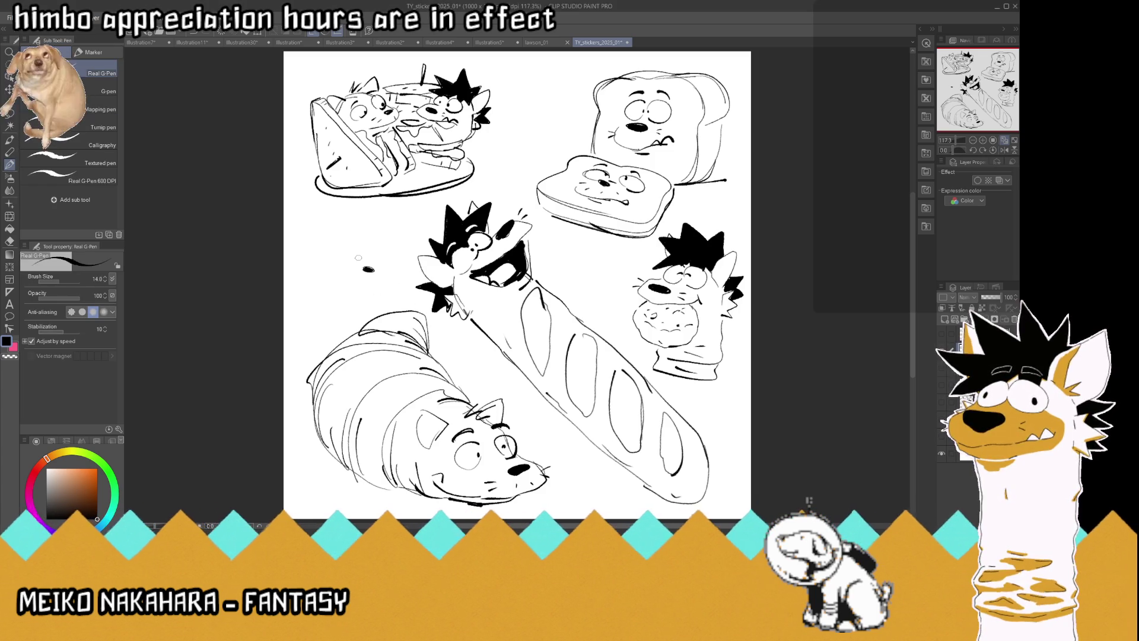
drag(355, 249, 354, 250)
mouse_move(382, 252)
mouse_down()
mouse_move(355, 257)
mouse_move(382, 261)
mouse_move(364, 244)
mouse_move(389, 245)
mouse_move(325, 255)
mouse_move(325, 268)
mouse_move(333, 252)
mouse_up()
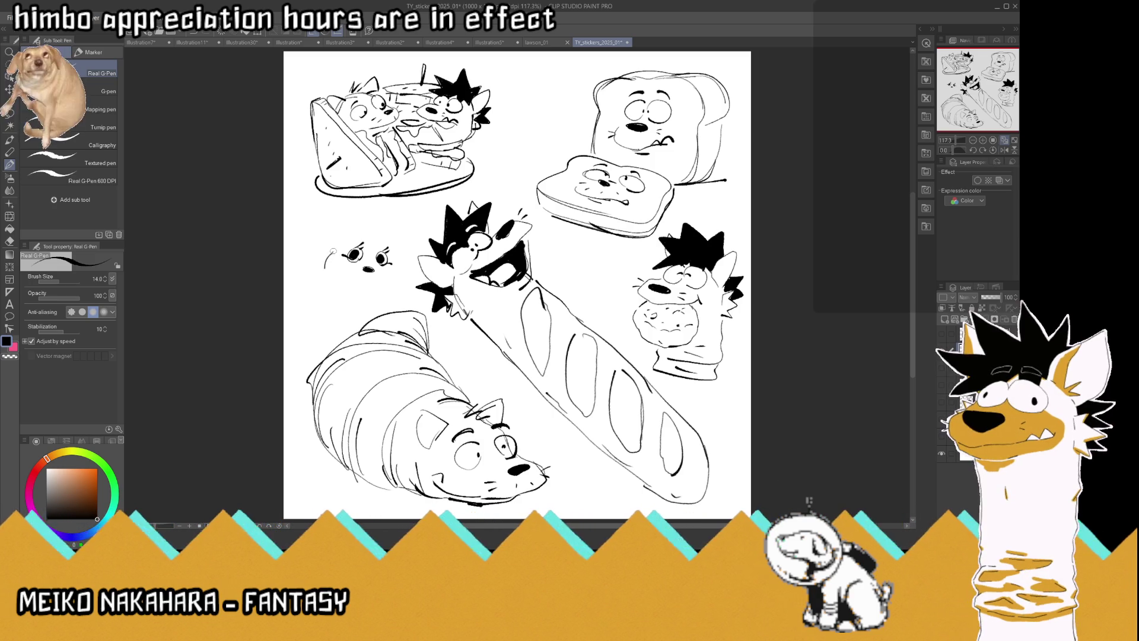
mouse_move(396, 268)
mouse_down()
mouse_move(402, 284)
mouse_move(395, 242)
mouse_move(330, 239)
mouse_move(348, 236)
mouse_move(330, 228)
mouse_move(411, 239)
mouse_move(405, 255)
mouse_move(353, 238)
mouse_move(387, 221)
mouse_move(400, 228)
mouse_move(371, 240)
mouse_move(375, 206)
mouse_move(343, 208)
mouse_move(328, 224)
mouse_move(345, 231)
mouse_move(405, 205)
mouse_move(419, 217)
mouse_move(408, 237)
mouse_up()
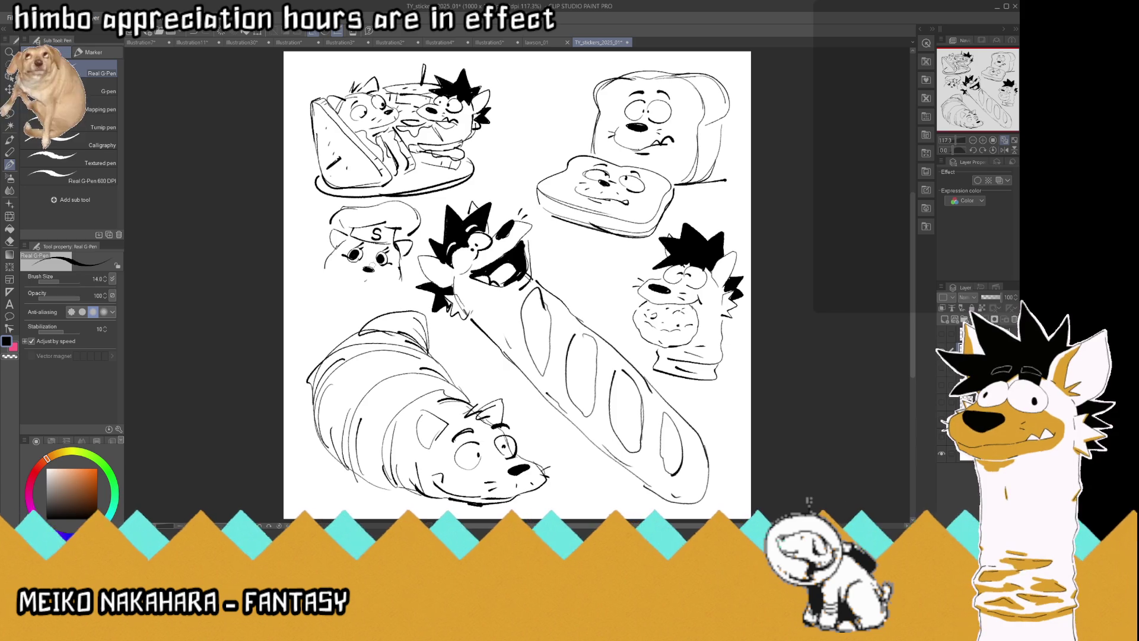
mouse_move(369, 279)
mouse_down()
mouse_move(343, 268)
mouse_move(387, 277)
mouse_move(363, 291)
mouse_move(343, 274)
mouse_move(374, 291)
mouse_move(353, 283)
mouse_move(377, 290)
mouse_move(388, 276)
mouse_move(393, 308)
mouse_up()
mouse_move(330, 261)
mouse_down()
mouse_move(327, 291)
mouse_move(368, 299)
mouse_move(319, 306)
mouse_move(368, 323)
mouse_move(351, 335)
mouse_up()
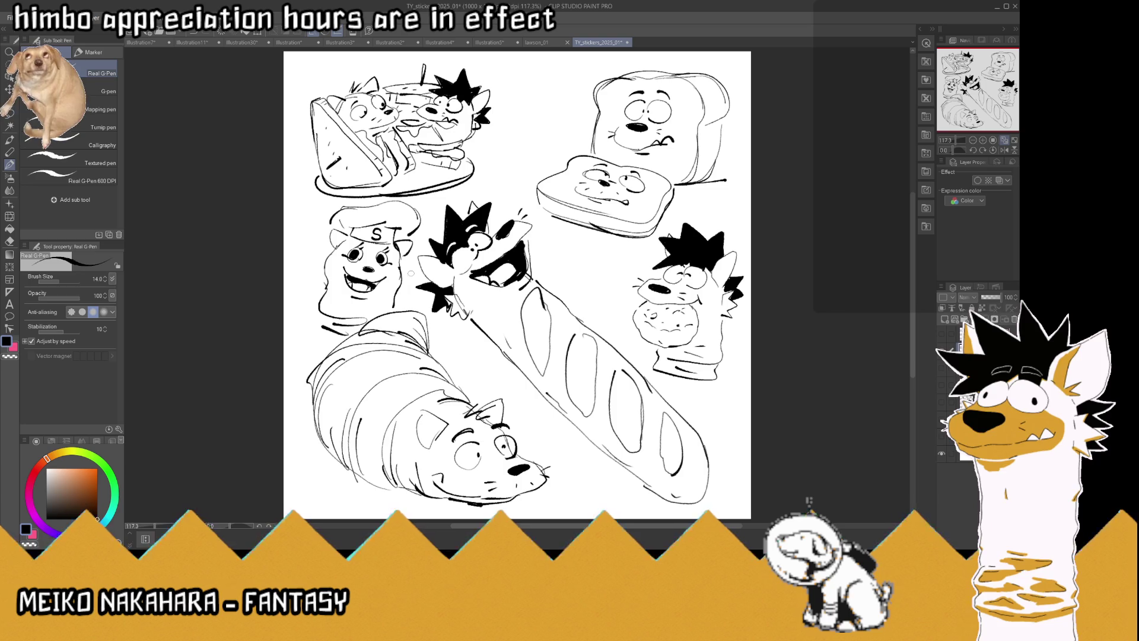
scroll(426, 275, down, 2)
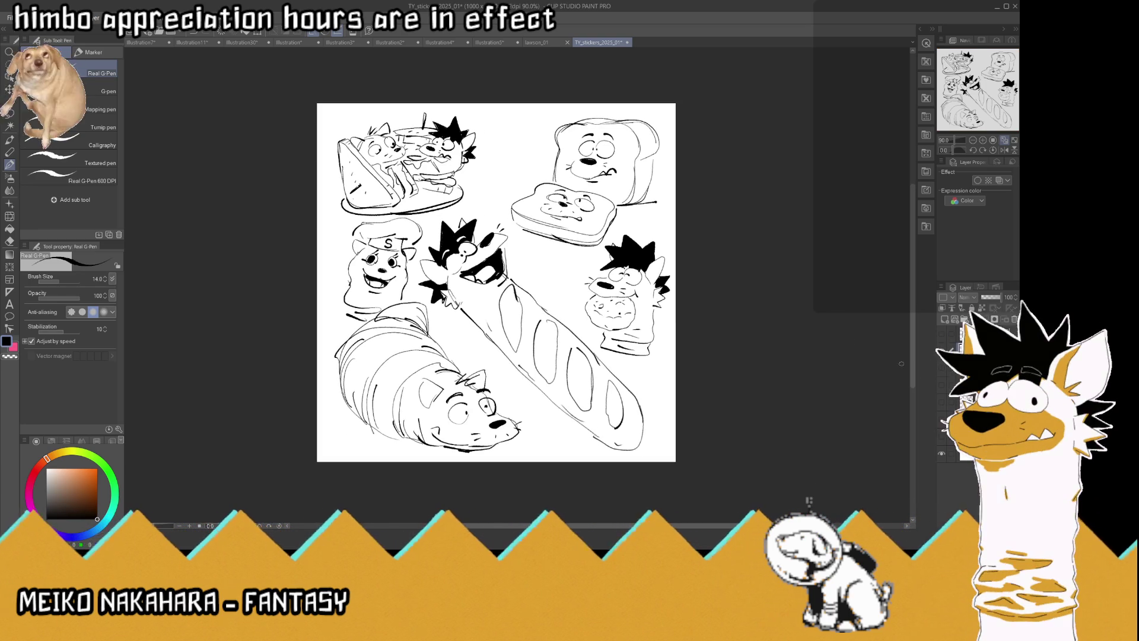
Hide the sketch layer and fit the blank white canvas to the window
click(945, 320)
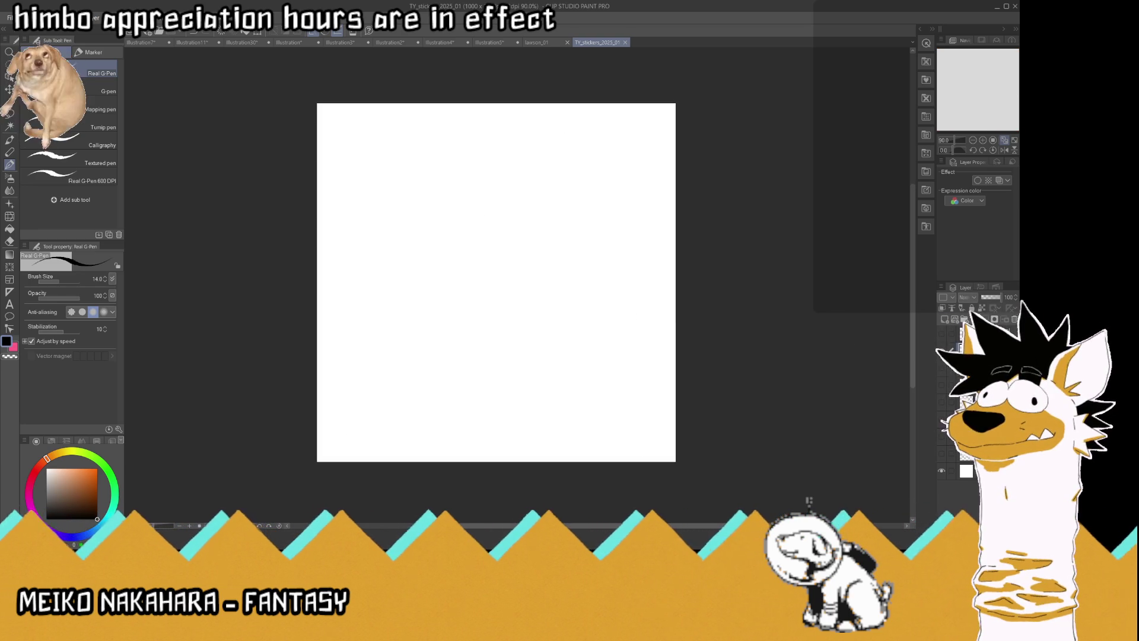
click(1005, 140)
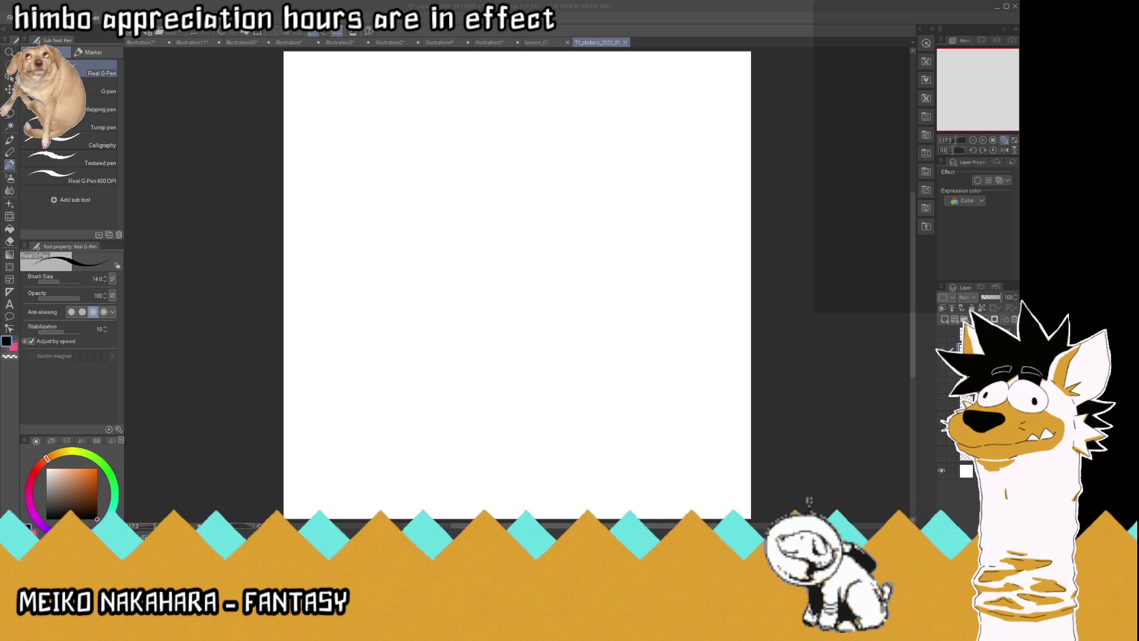
Sketch the takeout box's front and right faces in black ink
key(alt+Tab)
mouse_move(420, 484)
mouse_down()
mouse_move(364, 472)
mouse_move(358, 389)
mouse_move(423, 394)
mouse_move(425, 482)
mouse_up()
drag(435, 393, 481, 381)
drag(425, 484, 474, 473)
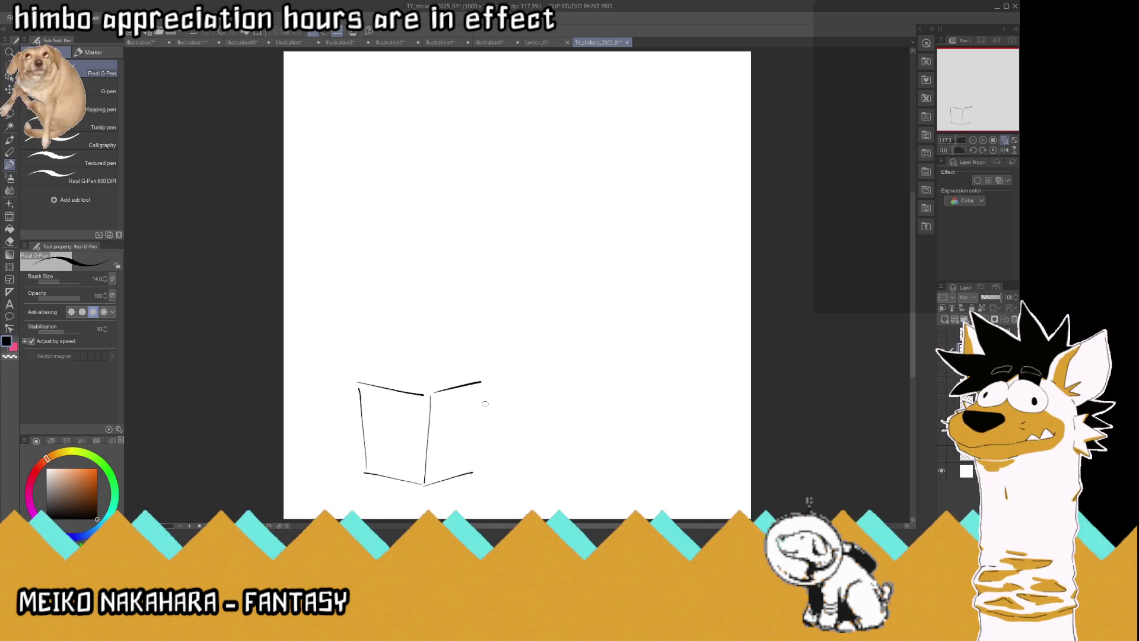
drag(490, 382, 474, 473)
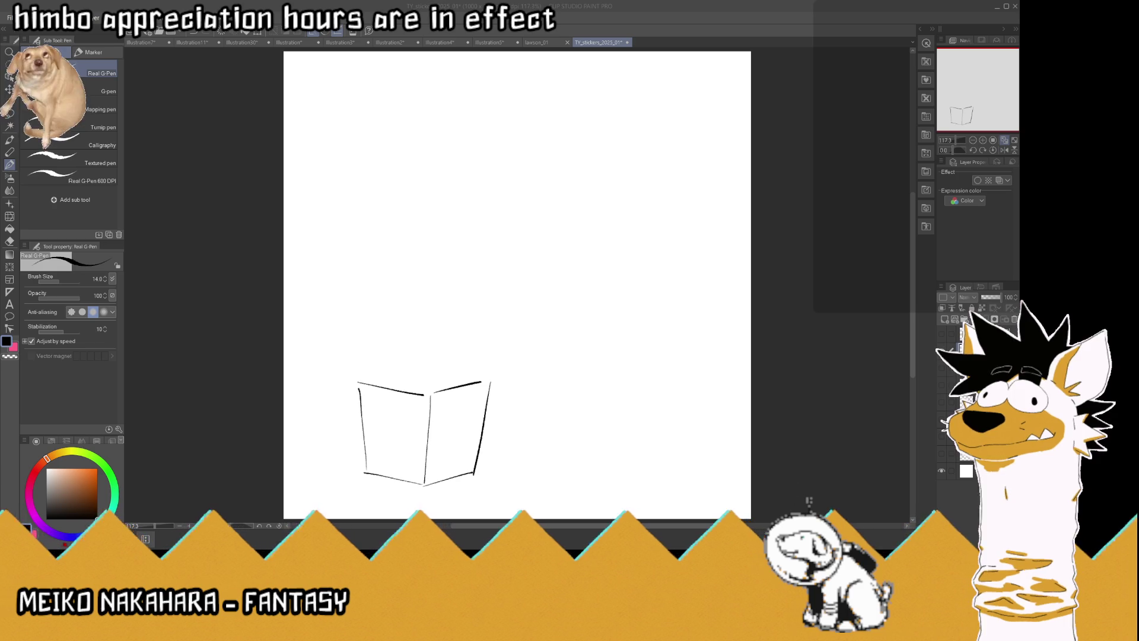
Erase and redraw the box's top edges, adding left and right lid flaps
mouse_move(424, 392)
mouse_down()
mouse_move(359, 375)
mouse_move(453, 392)
mouse_move(508, 367)
mouse_up()
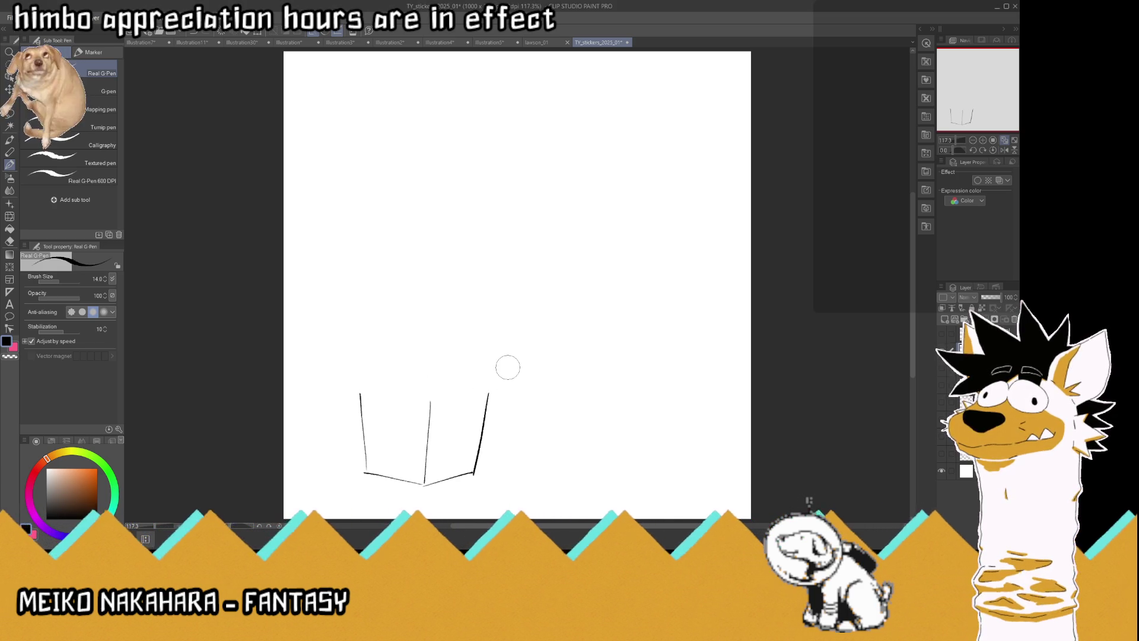
mouse_move(421, 387)
mouse_down()
mouse_move(367, 379)
mouse_move(364, 432)
mouse_up()
drag(490, 393, 491, 407)
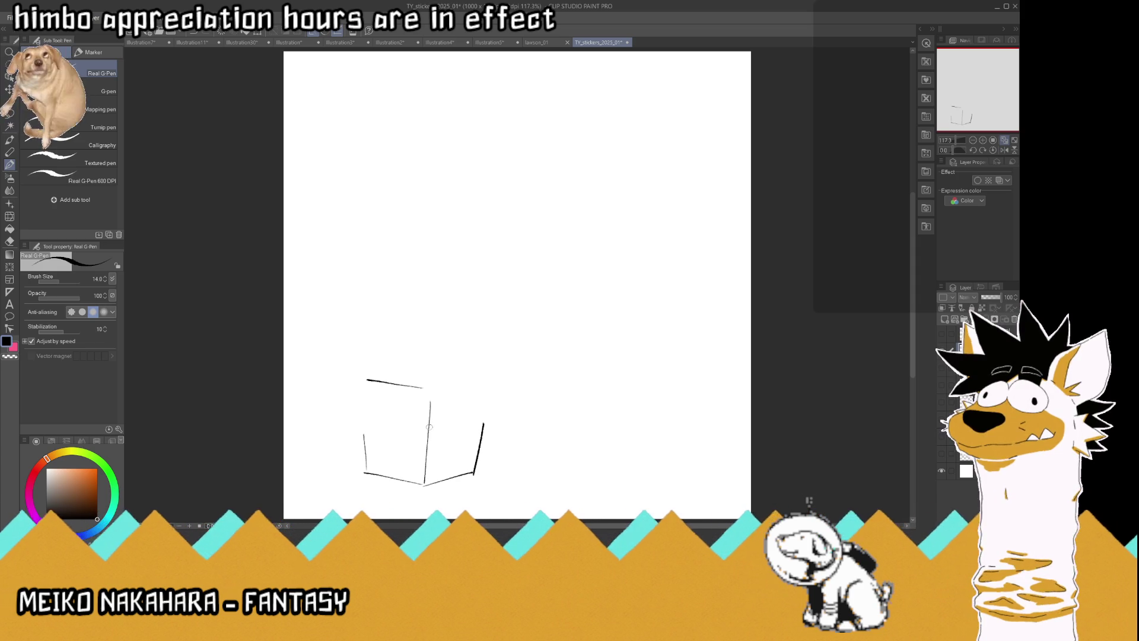
mouse_move(425, 391)
mouse_down()
mouse_move(415, 419)
mouse_move(391, 422)
mouse_move(389, 434)
mouse_move(355, 394)
mouse_move(380, 380)
mouse_up()
drag(365, 442, 361, 414)
mouse_move(438, 386)
mouse_down()
mouse_move(480, 377)
mouse_move(443, 408)
mouse_up()
mouse_move(482, 376)
mouse_down()
mouse_move(501, 404)
mouse_move(472, 418)
mouse_up()
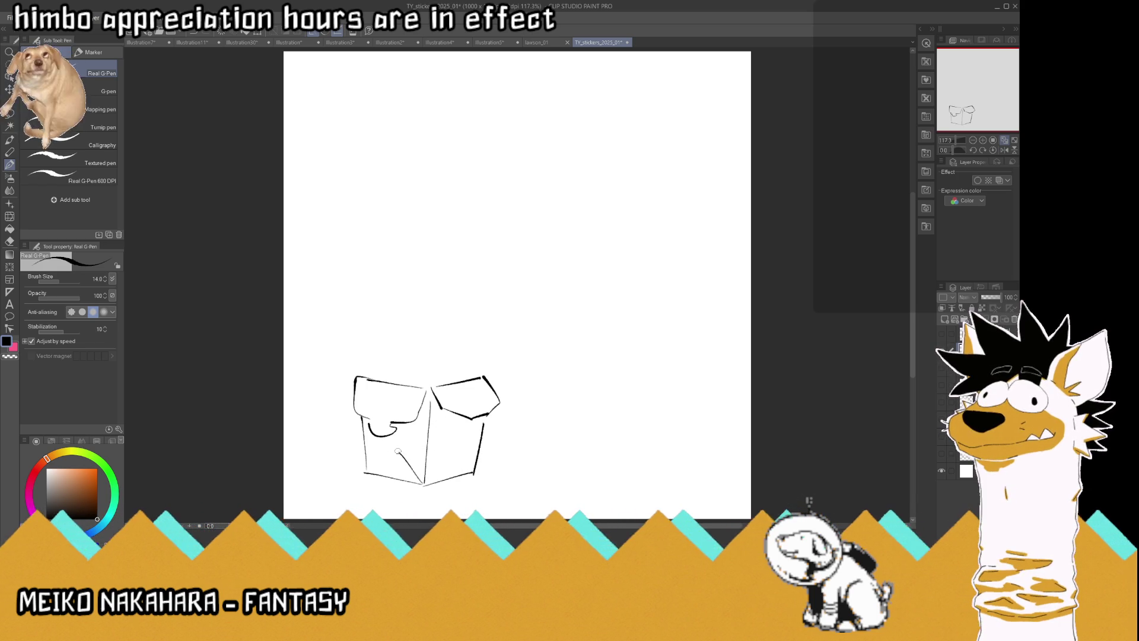
Add face lines on the box's left side, mark where the flaps meet, and start a chopstick line
drag(374, 475, 422, 482)
drag(392, 438, 393, 446)
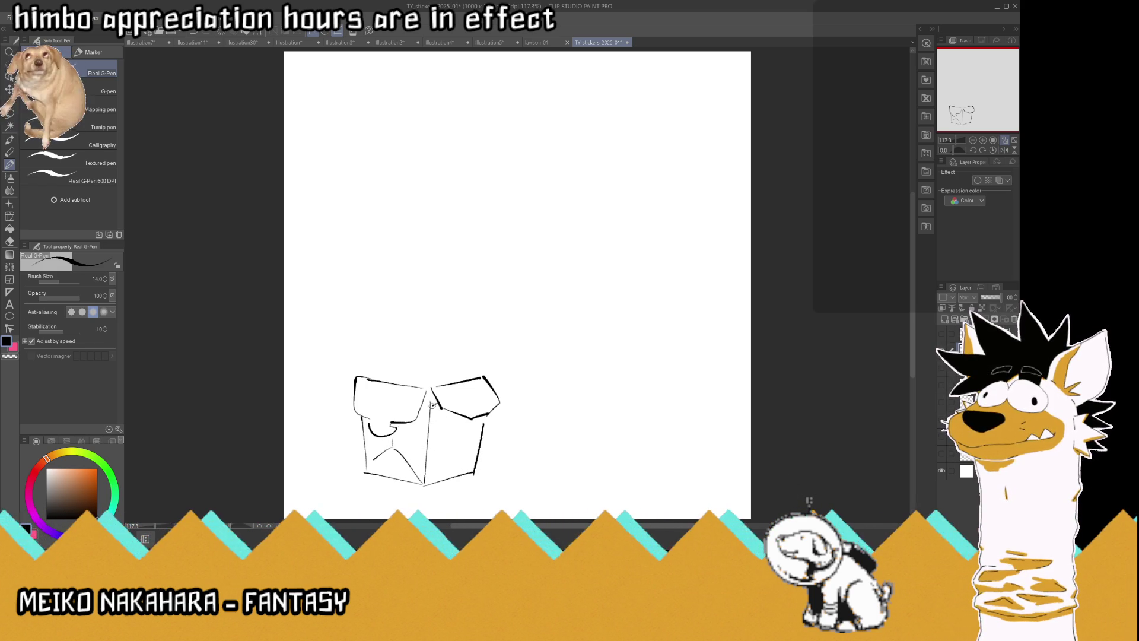
drag(427, 407, 438, 405)
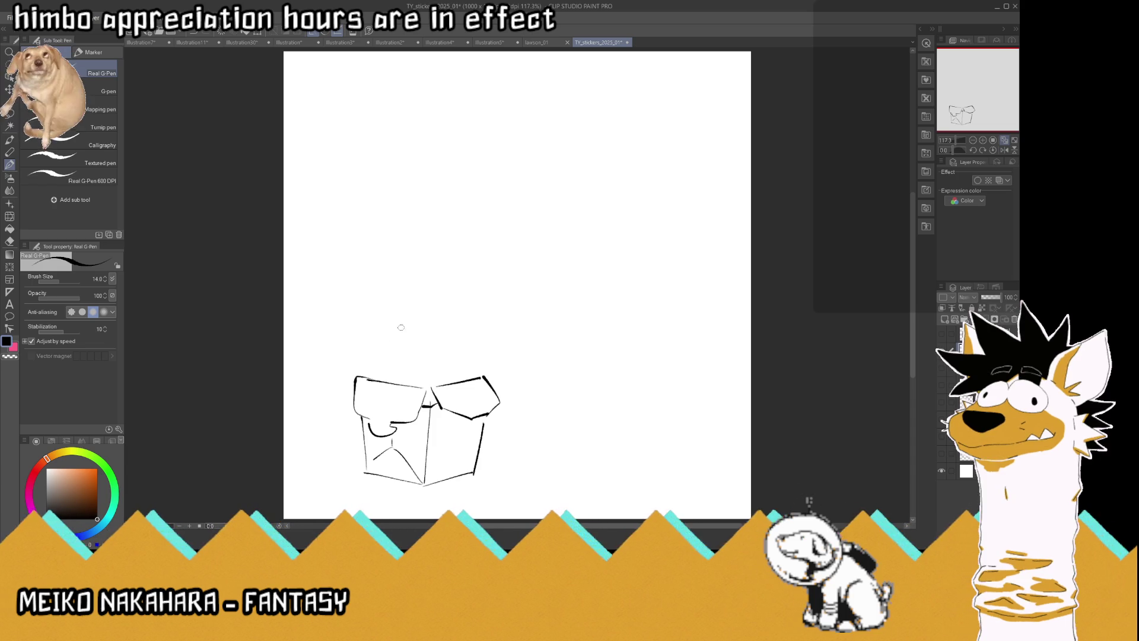
mouse_move(331, 280)
mouse_down()
mouse_move(439, 316)
mouse_move(319, 291)
mouse_up()
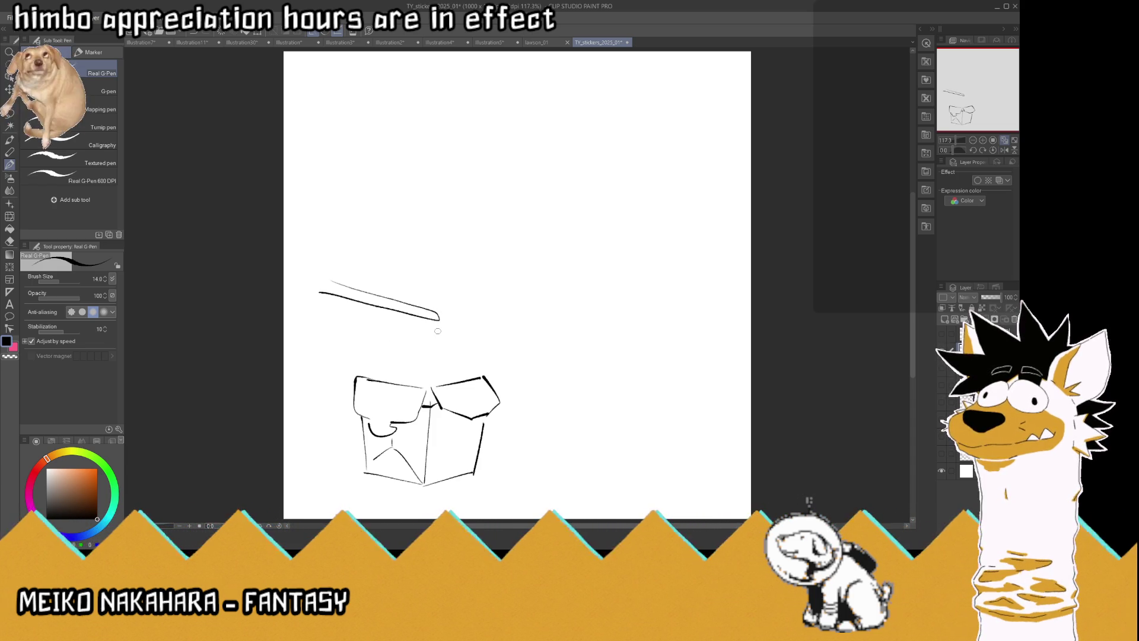
Draw the two chopstick lines, then lasso and move them up and slightly right
drag(438, 331, 306, 333)
drag(438, 331, 306, 344)
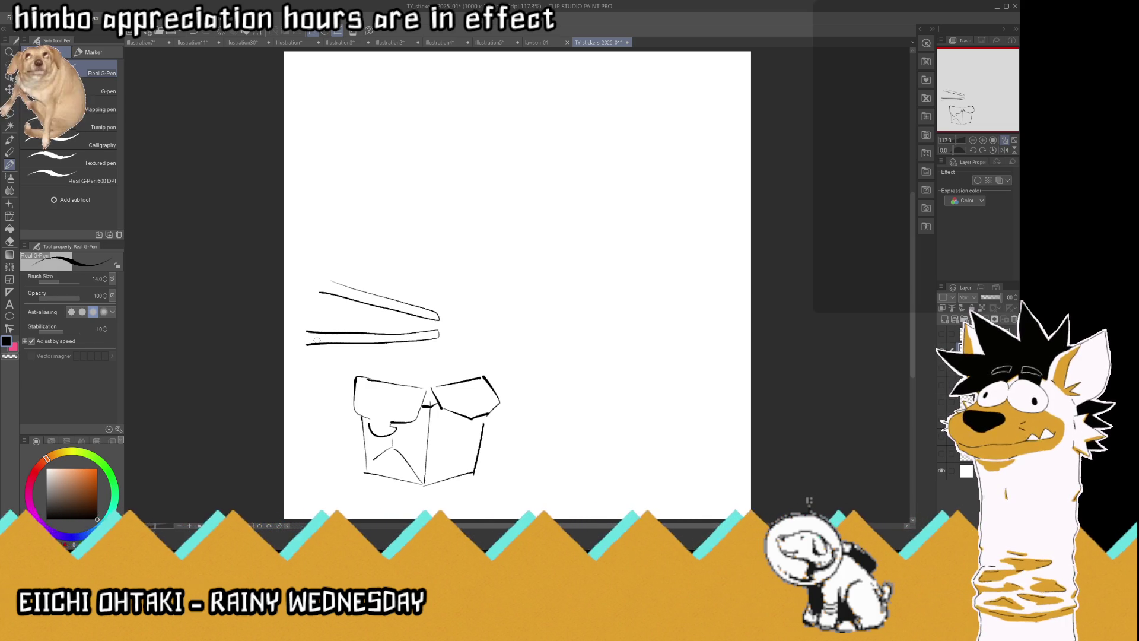
key(m)
mouse_move(463, 299)
mouse_down()
mouse_move(423, 362)
mouse_move(463, 297)
mouse_up()
key(k)
drag(355, 297, 364, 268)
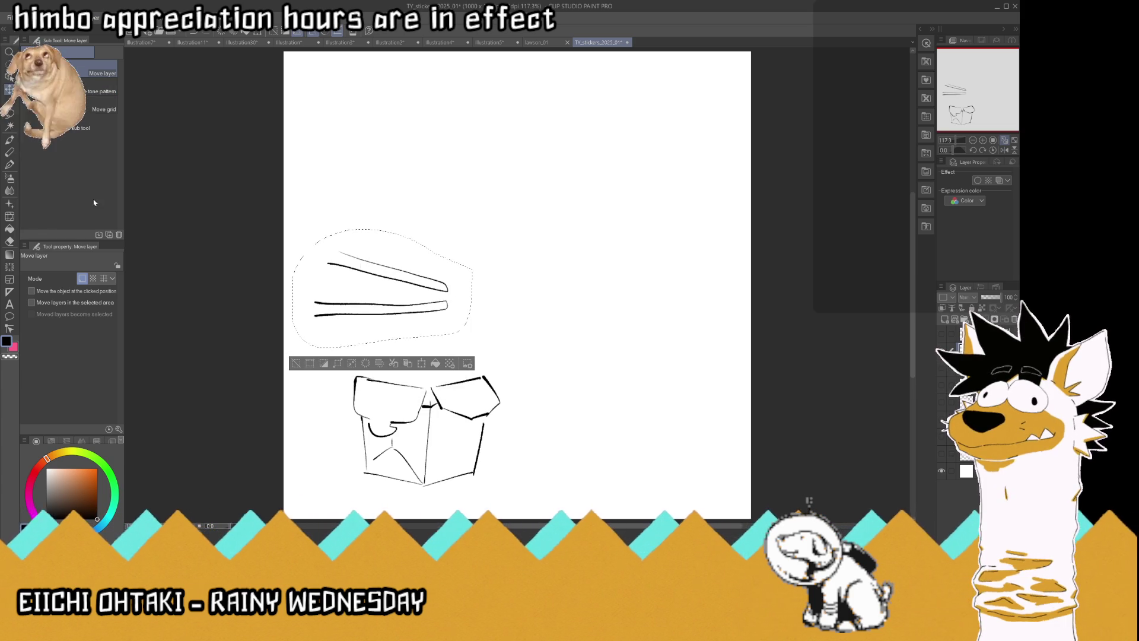
key(m)
key(ctrl+d)
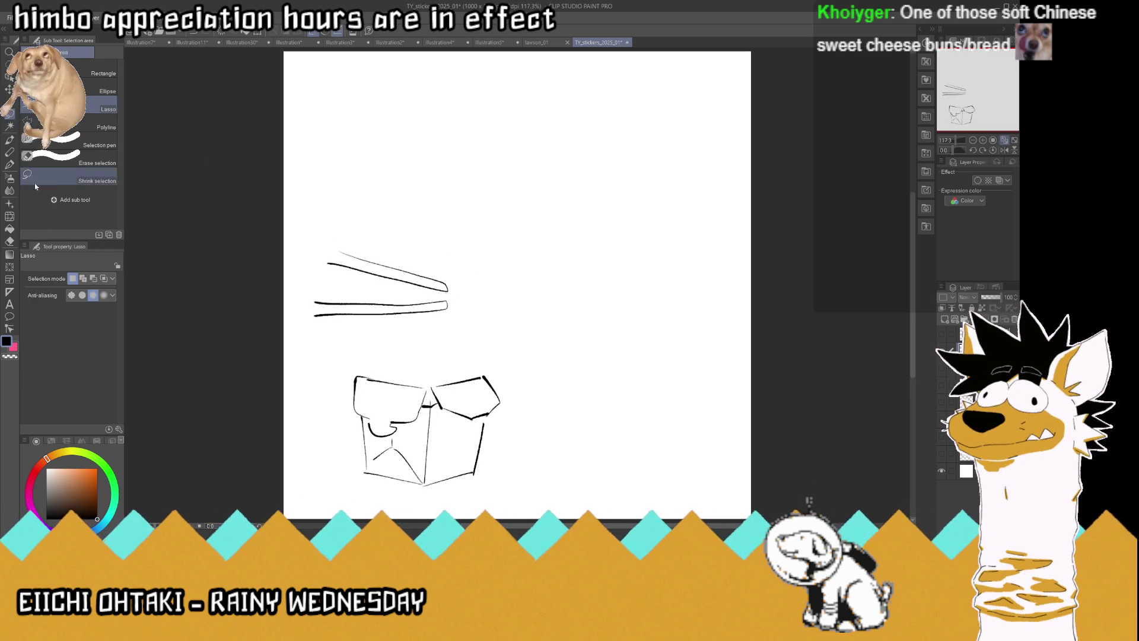
Erase a gap in the chopsticks and ink the dangling character's head, snout, neck and body
click(10, 166)
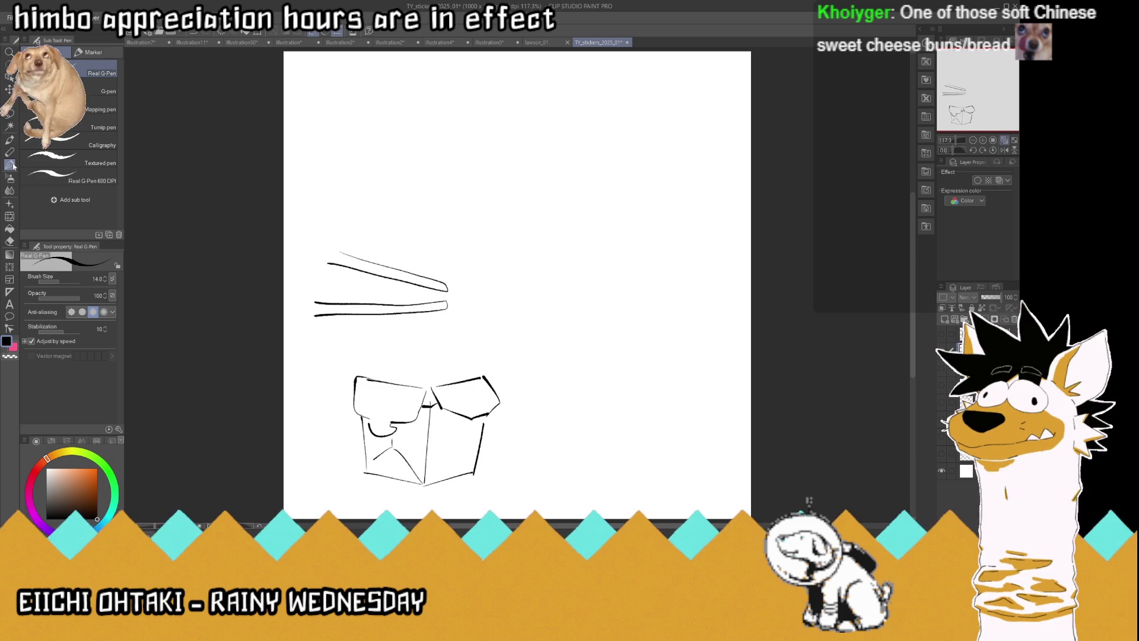
mouse_move(430, 321)
mouse_down()
mouse_move(411, 318)
mouse_move(395, 284)
mouse_move(393, 320)
mouse_move(435, 299)
mouse_move(432, 327)
mouse_up()
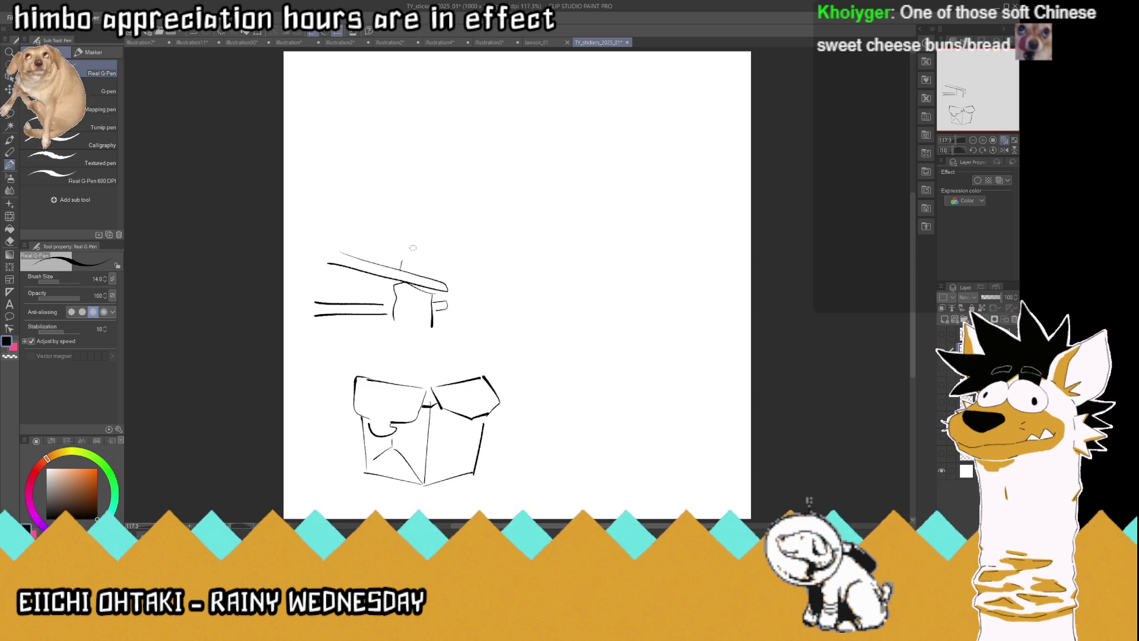
mouse_move(396, 268)
mouse_down()
mouse_move(414, 242)
mouse_move(433, 245)
mouse_move(379, 274)
mouse_move(416, 257)
mouse_move(420, 283)
mouse_move(408, 295)
mouse_move(389, 274)
mouse_move(401, 296)
mouse_move(415, 284)
mouse_move(425, 321)
mouse_up()
drag(406, 332, 413, 330)
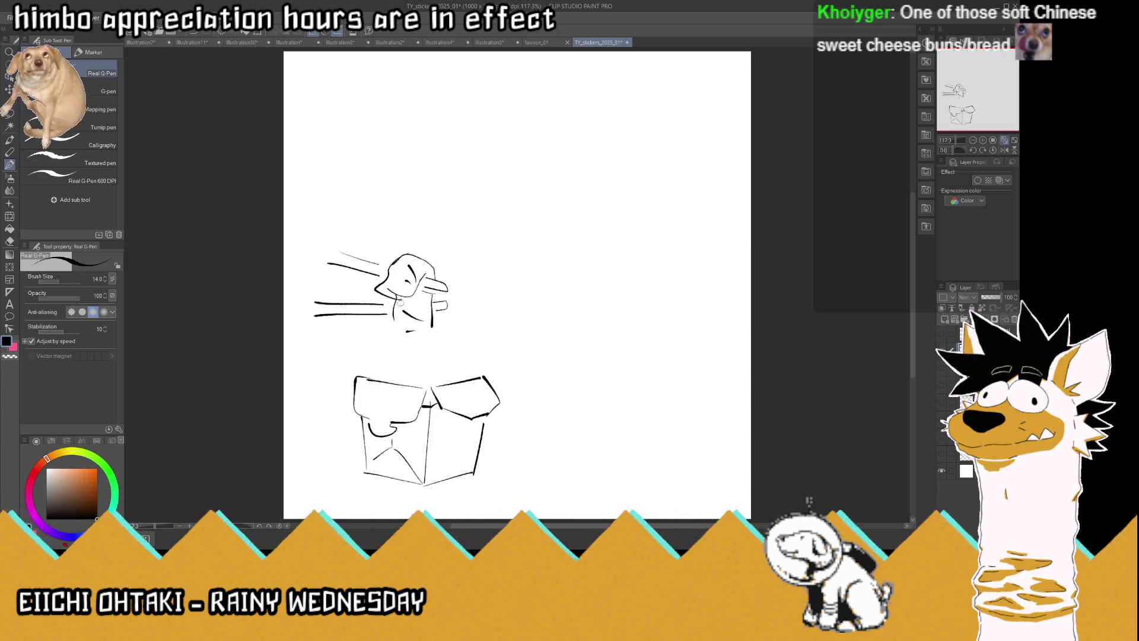
drag(429, 291, 451, 288)
mouse_move(379, 265)
mouse_down()
mouse_move(401, 271)
mouse_move(365, 263)
mouse_up()
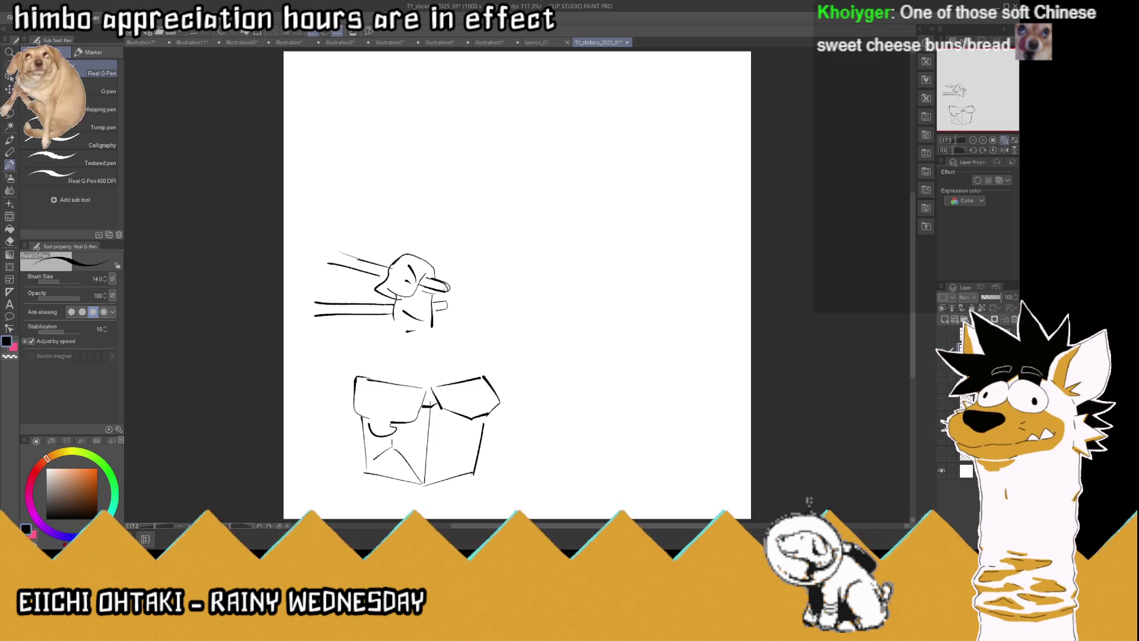
drag(439, 285, 450, 292)
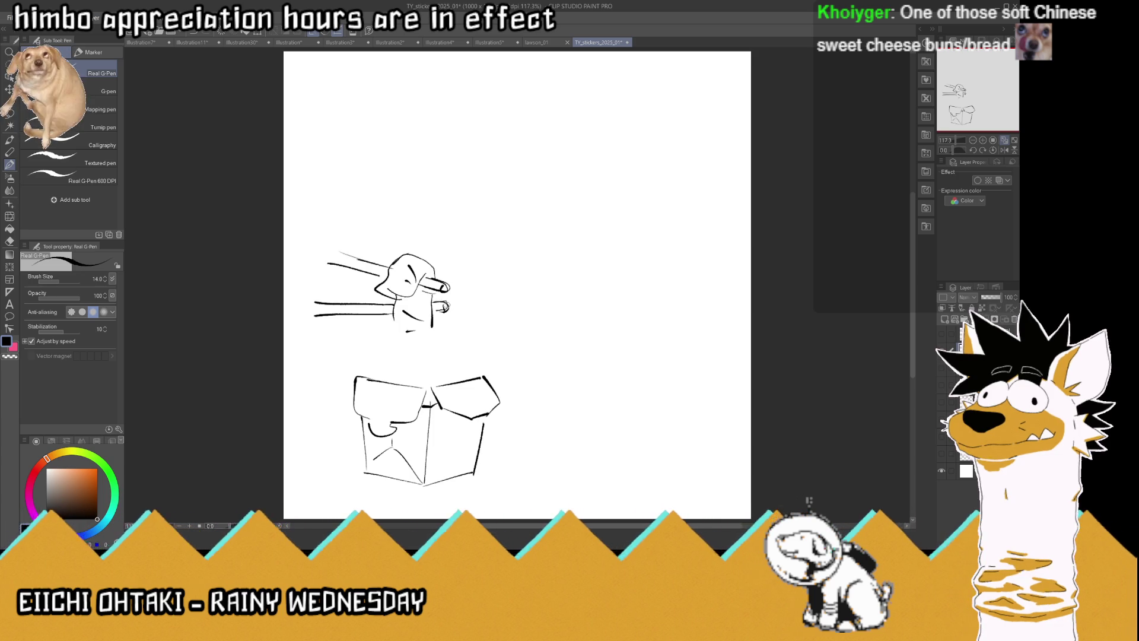
scroll(440, 331, up, 5)
drag(326, 297, 350, 392)
mouse_move(424, 320)
mouse_down()
mouse_move(466, 355)
mouse_move(484, 405)
mouse_move(459, 429)
mouse_move(432, 427)
mouse_move(377, 391)
mouse_move(413, 403)
mouse_move(406, 420)
mouse_move(357, 406)
mouse_up()
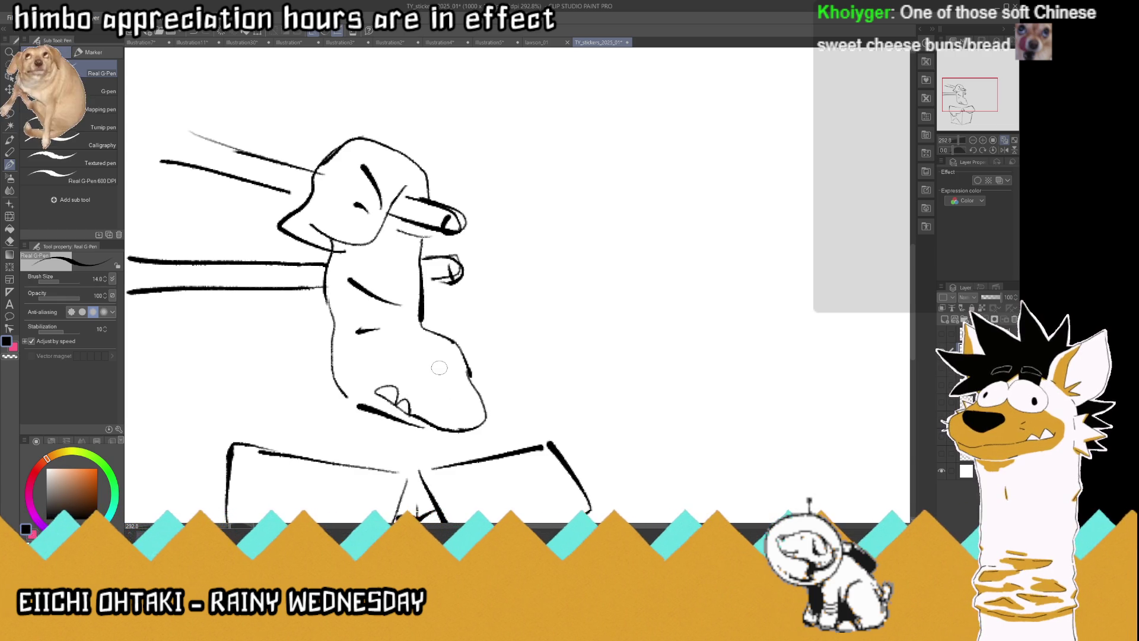
Erase the right chin line, add nostril dots and redraw the jaw with an open mouth
mouse_move(466, 359)
mouse_down()
mouse_move(495, 379)
mouse_move(436, 395)
mouse_move(428, 359)
mouse_move(468, 365)
mouse_move(458, 396)
mouse_move(491, 424)
mouse_move(495, 415)
mouse_move(478, 408)
mouse_move(502, 436)
mouse_move(438, 429)
mouse_move(478, 424)
mouse_move(468, 427)
mouse_up()
click(455, 371)
key(e)
key(p)
mouse_move(498, 431)
mouse_down()
mouse_move(505, 438)
mouse_move(503, 426)
mouse_up()
Add two pointed ears and a spiky black hair tuft to the head
mouse_move(393, 353)
mouse_down()
mouse_move(406, 304)
mouse_move(419, 350)
mouse_up()
mouse_move(461, 336)
mouse_down()
mouse_move(506, 331)
mouse_move(486, 356)
mouse_up()
mouse_move(423, 323)
mouse_down()
mouse_move(456, 296)
mouse_move(503, 310)
mouse_move(492, 351)
mouse_move(439, 365)
mouse_move(415, 332)
mouse_move(452, 306)
mouse_move(437, 332)
mouse_move(445, 344)
mouse_move(489, 323)
mouse_move(465, 349)
mouse_move(501, 362)
mouse_move(456, 342)
mouse_move(422, 344)
mouse_up()
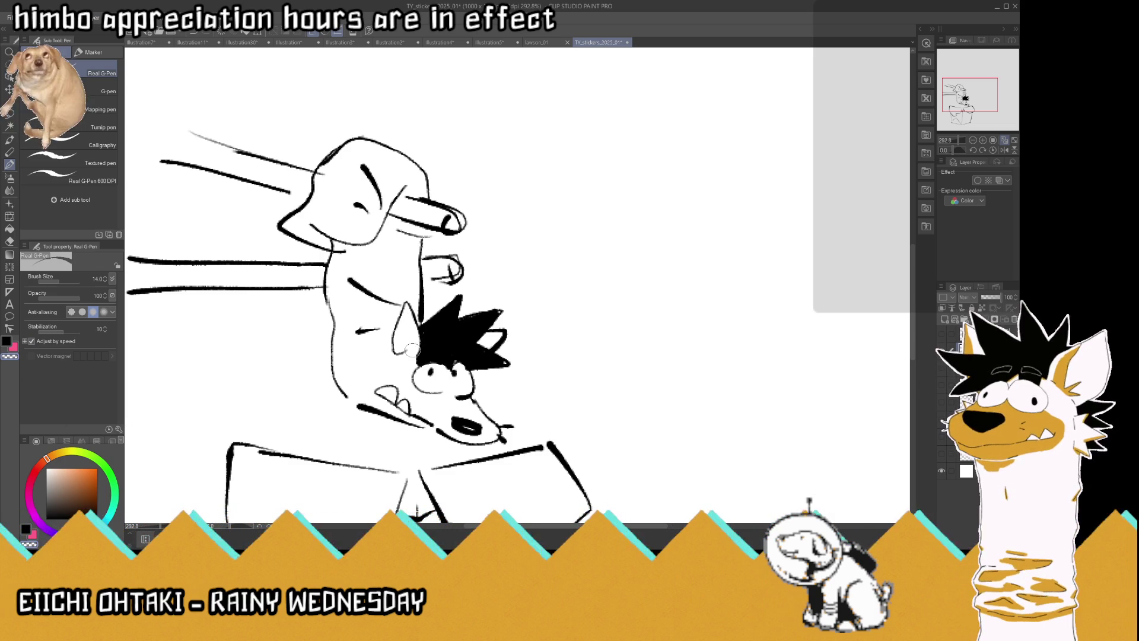
drag(412, 348, 433, 353)
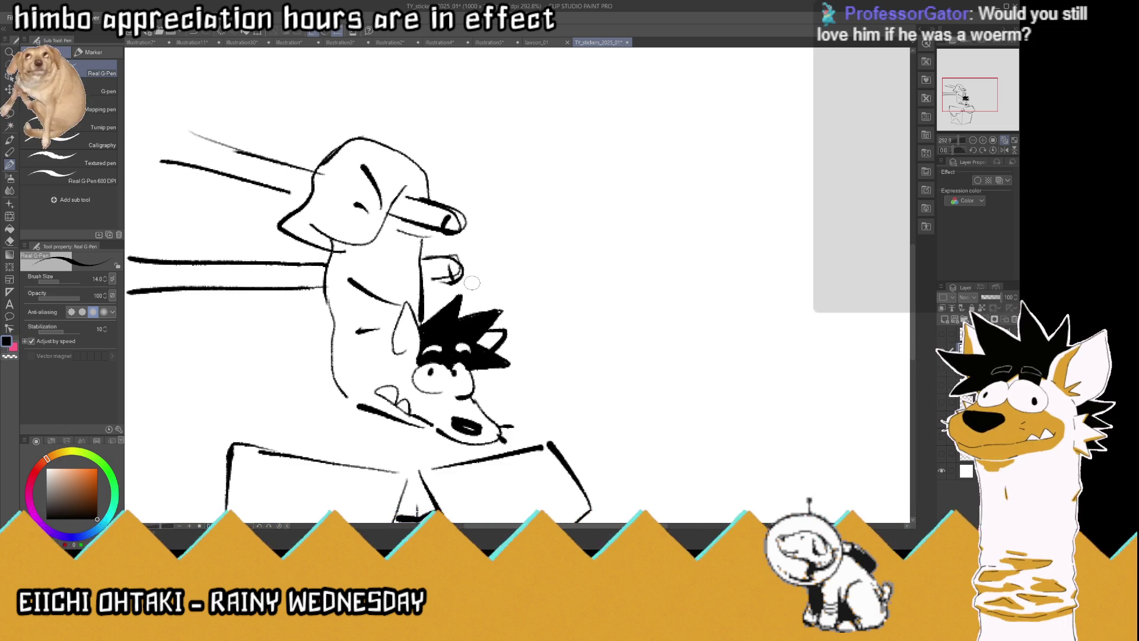
scroll(472, 283, down, 8)
Draw the box rim around the emerging body and rework the mouth line using transparent colour
scroll(439, 289, up, 3)
mouse_move(484, 382)
mouse_down()
mouse_move(452, 373)
mouse_move(475, 398)
mouse_move(515, 384)
mouse_up()
drag(359, 378, 418, 363)
drag(419, 383, 421, 379)
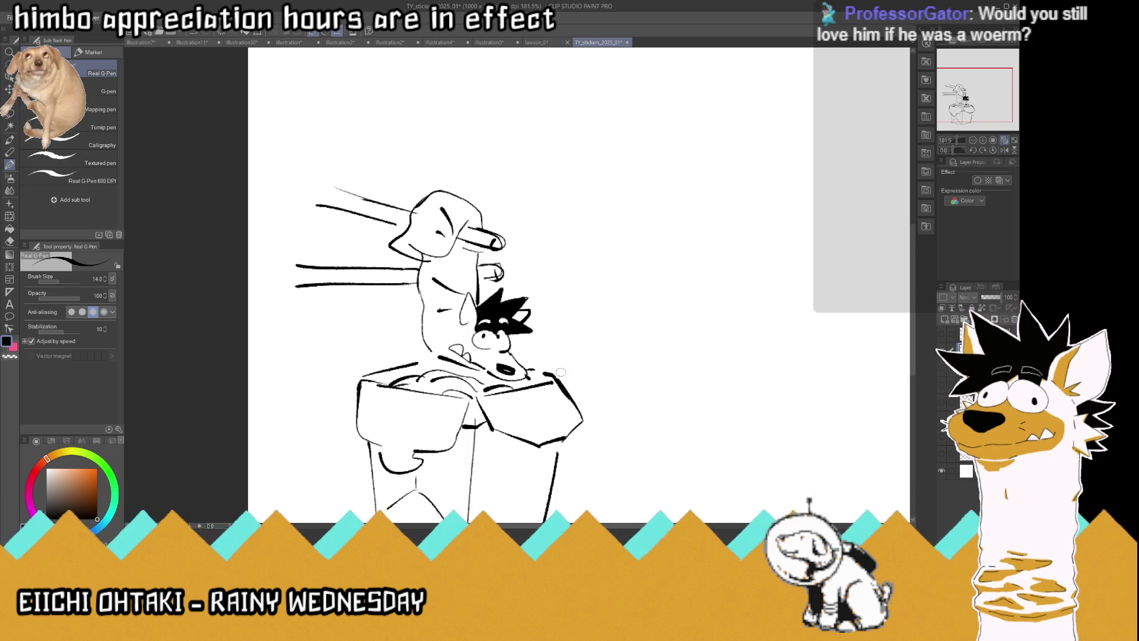
click(9, 356)
mouse_move(478, 372)
mouse_down()
mouse_move(442, 351)
mouse_move(476, 371)
mouse_up()
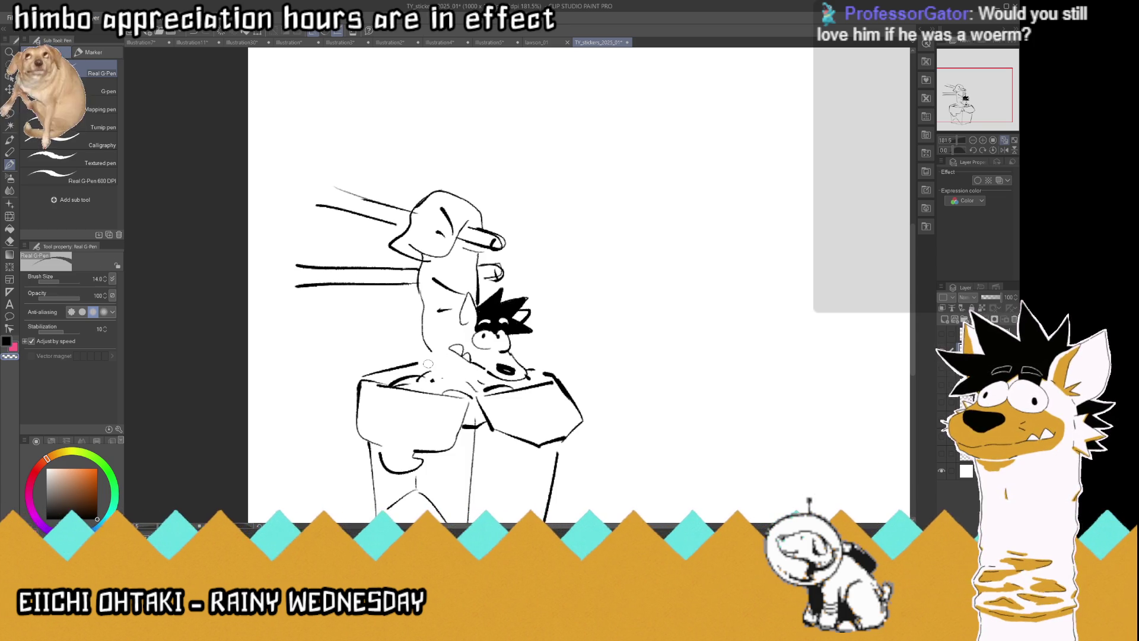
click(7, 340)
drag(485, 373, 442, 363)
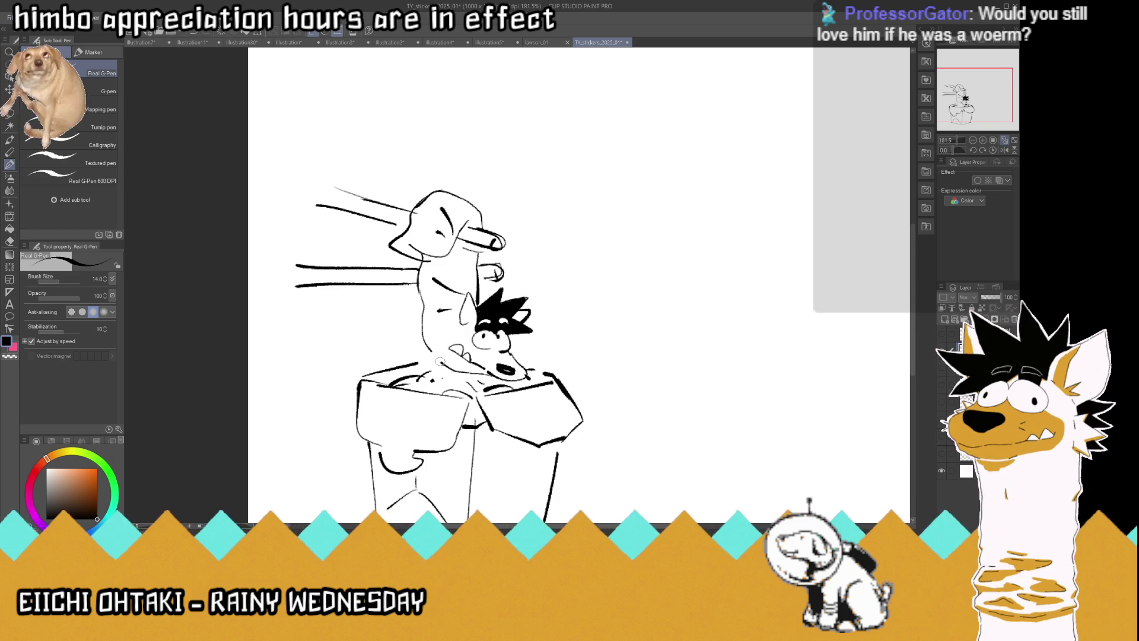
Trim the chopsticks' left ends, redraw the box's right edge, and start a curved shape beside it
scroll(446, 354, down, 5)
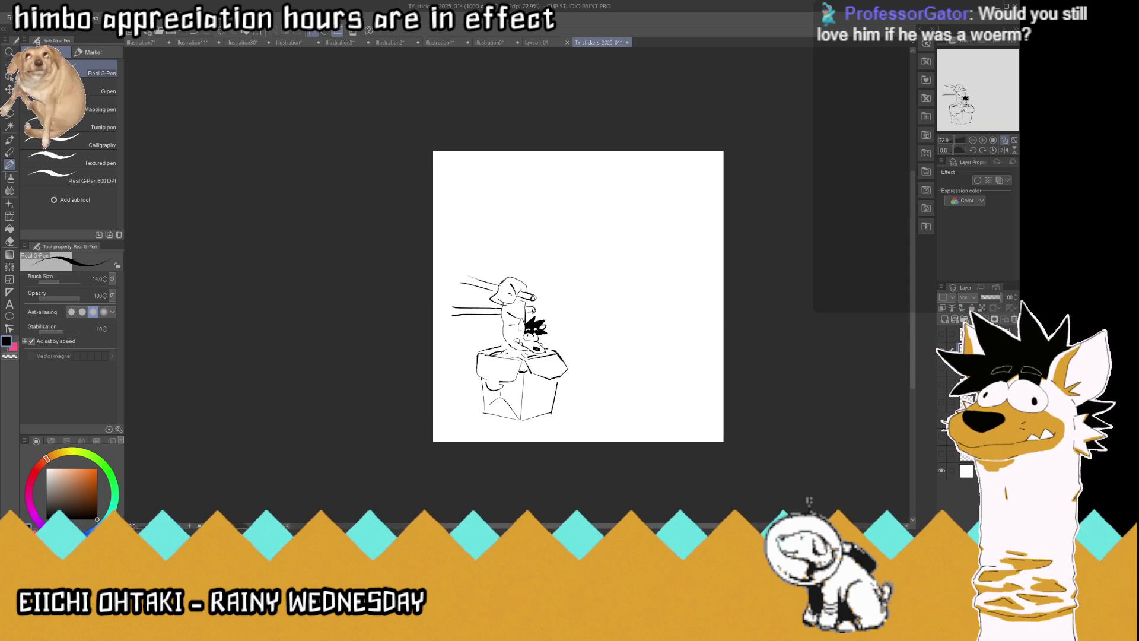
scroll(557, 359, up, 3)
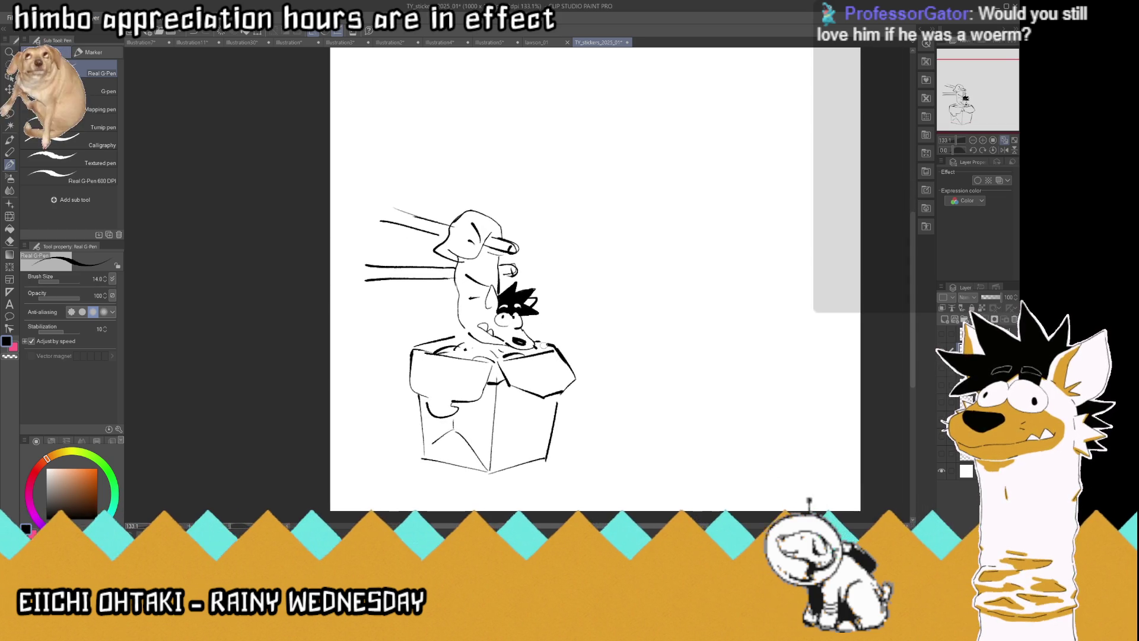
scroll(543, 345, up, 1)
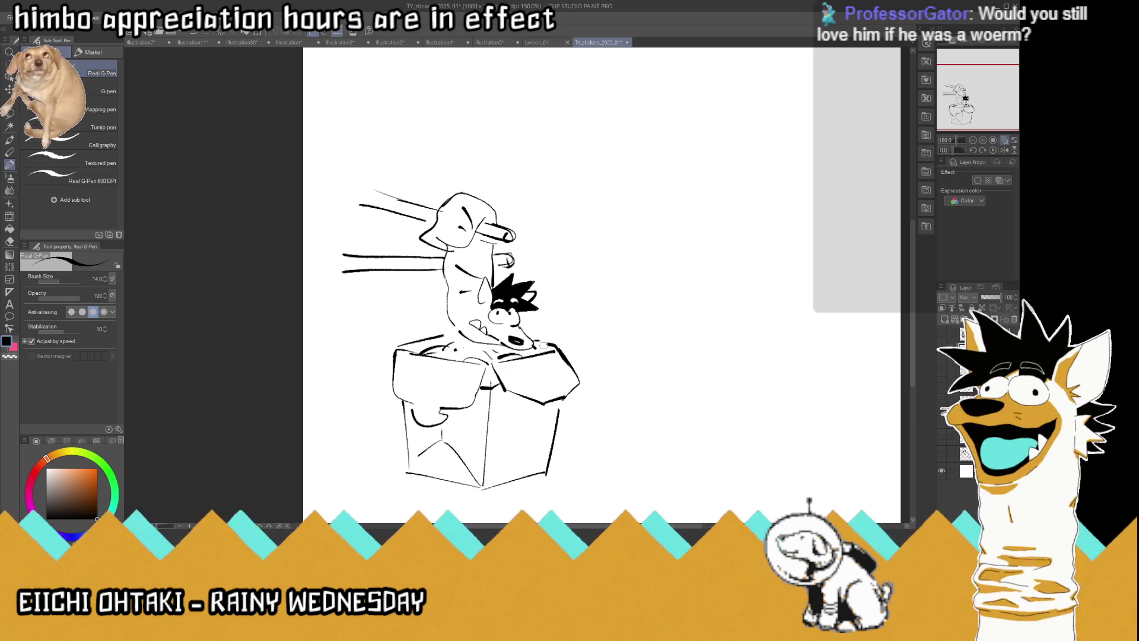
drag(346, 295, 356, 247)
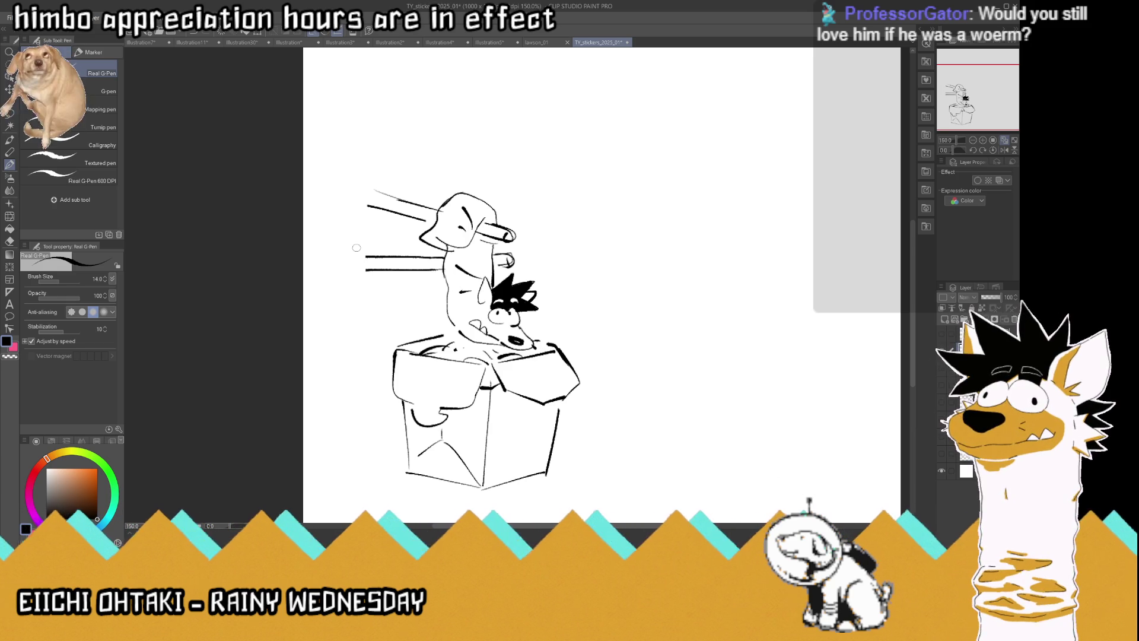
scroll(512, 258, down, 4)
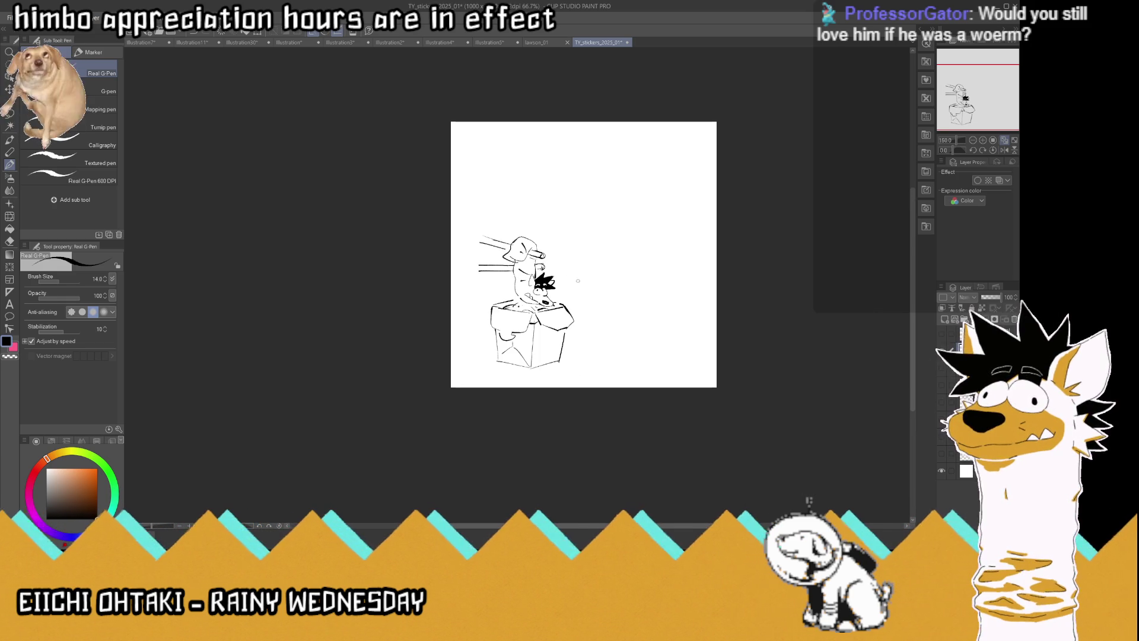
scroll(568, 282, up, 3)
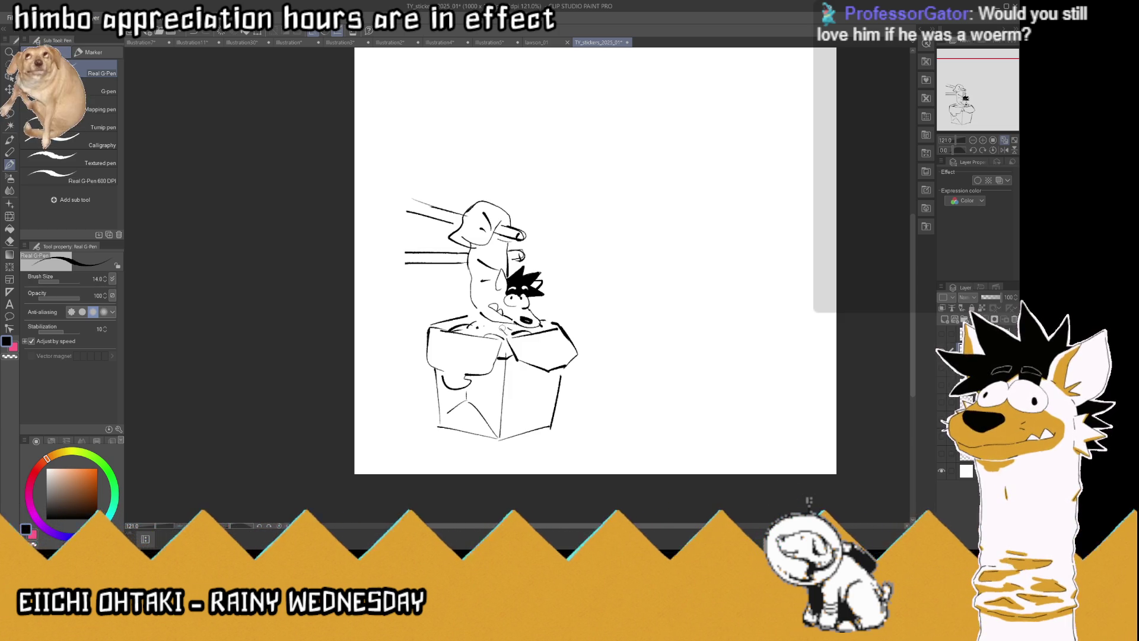
key(ctrl+z)
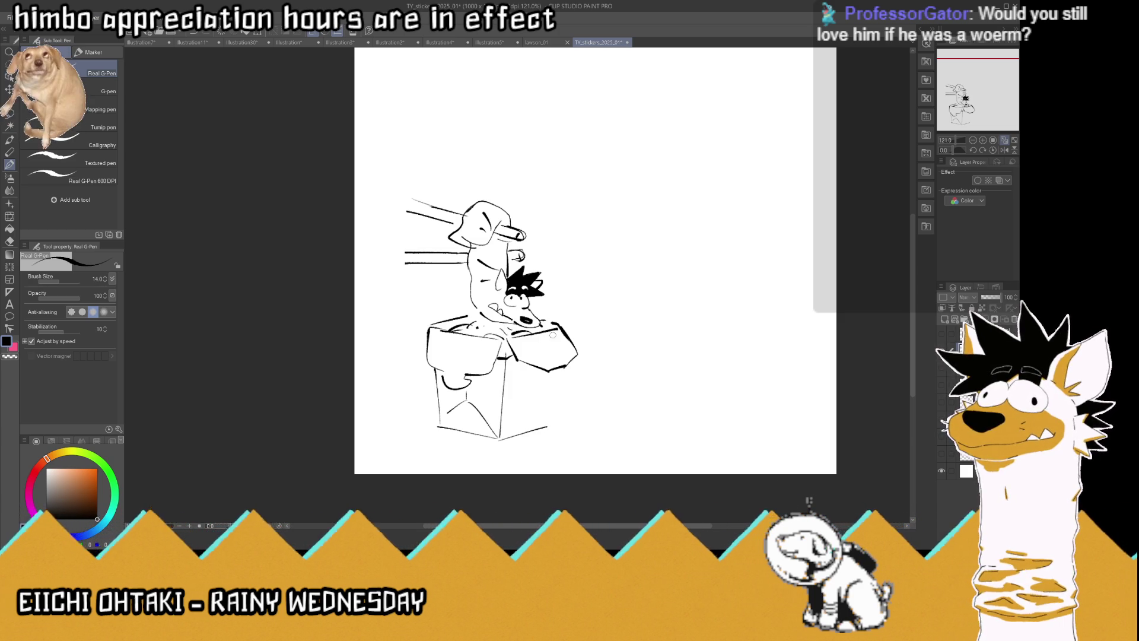
drag(554, 372, 551, 426)
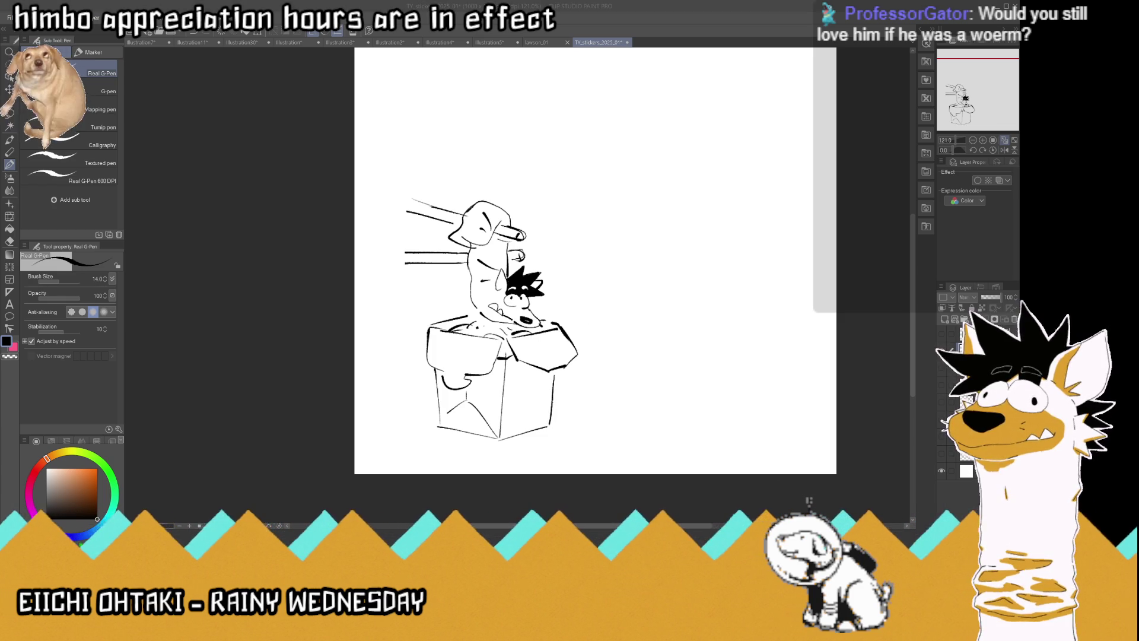
key(ctrl+plus)
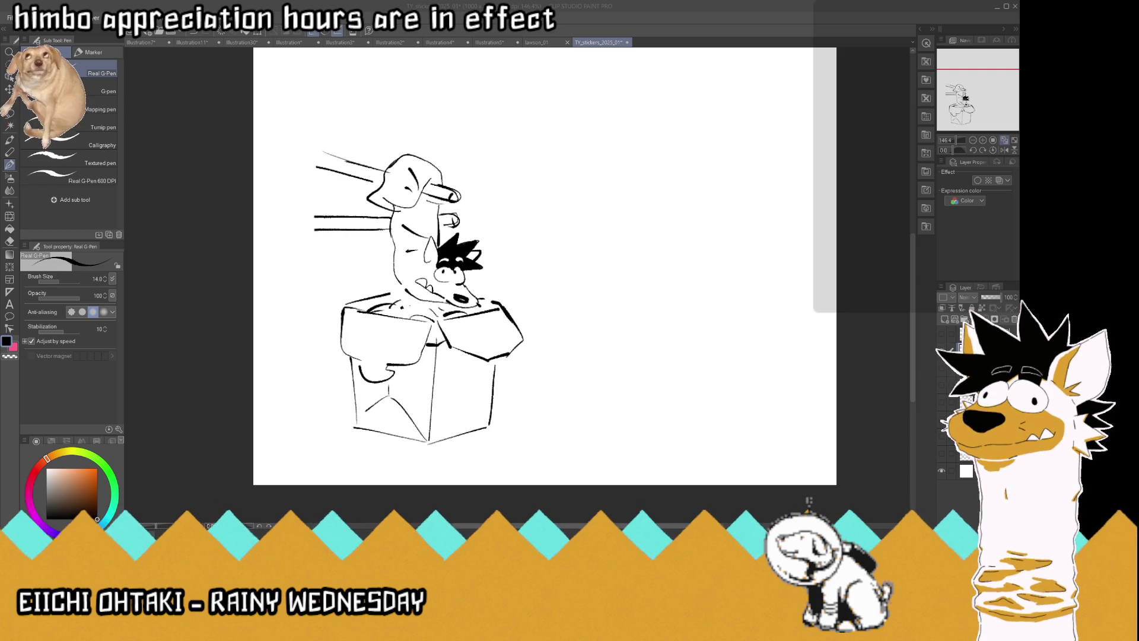
mouse_move(622, 428)
mouse_down()
mouse_move(568, 388)
mouse_move(655, 407)
mouse_move(632, 365)
mouse_move(663, 396)
mouse_up()
Shape the spring roll wrapper with fold lines and trim its left curve
mouse_move(611, 360)
mouse_down()
mouse_move(673, 343)
mouse_move(721, 356)
mouse_move(729, 374)
mouse_move(691, 408)
mouse_up()
drag(682, 355, 664, 410)
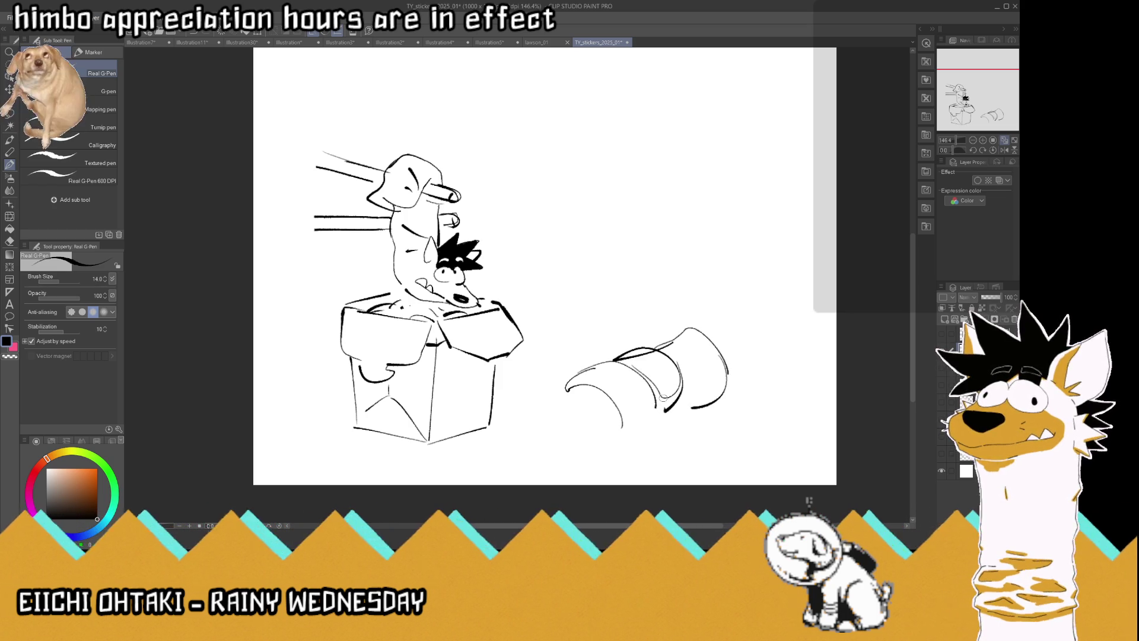
key(ctrl+z)
key(ctrl+z)
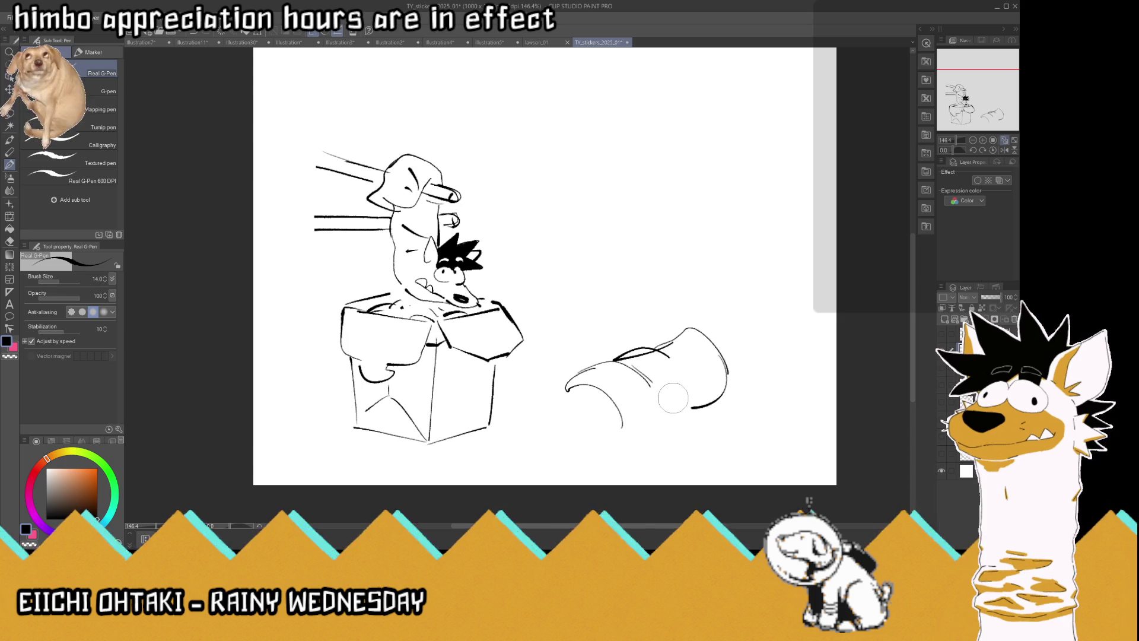
mouse_move(671, 348)
mouse_down()
mouse_move(682, 417)
mouse_move(632, 435)
mouse_up()
mouse_move(564, 387)
mouse_down()
mouse_move(591, 396)
mouse_move(582, 384)
mouse_move(626, 432)
mouse_move(608, 443)
mouse_up()
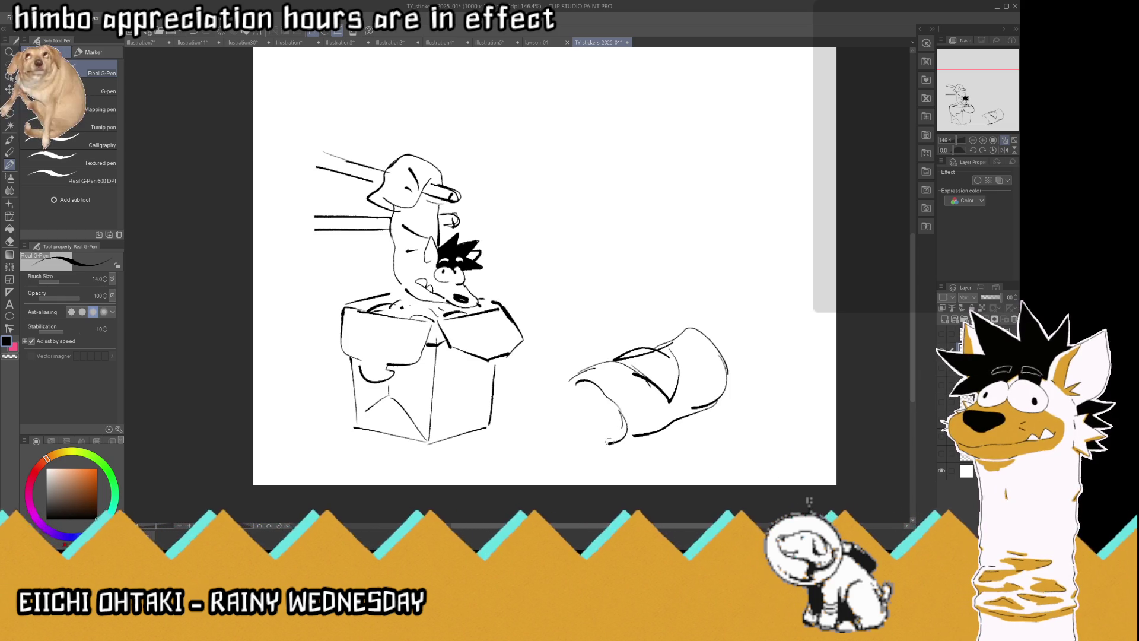
Ink the lying dog's eyes, black nose with whiskers, floppy ear and spiky black hair
mouse_move(584, 403)
mouse_down()
mouse_move(605, 415)
mouse_move(557, 418)
mouse_move(581, 409)
mouse_move(538, 433)
mouse_move(558, 448)
mouse_move(610, 432)
mouse_move(548, 436)
mouse_move(563, 436)
mouse_move(530, 422)
mouse_up()
drag(538, 432, 529, 434)
mouse_move(607, 407)
mouse_down()
mouse_move(628, 380)
mouse_move(620, 410)
mouse_move(553, 368)
mouse_move(581, 372)
mouse_up()
key(ctrl+minus)
key(ctrl+plus)
key(ctrl+plus)
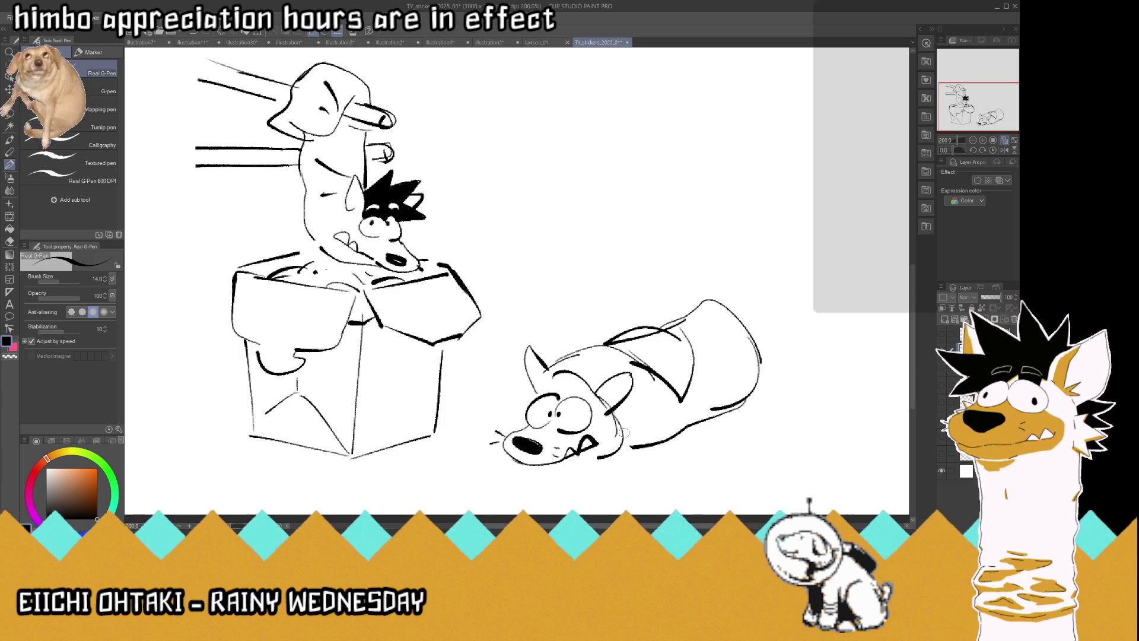
mouse_move(595, 368)
mouse_down()
mouse_move(544, 363)
mouse_move(525, 382)
mouse_move(592, 392)
mouse_move(560, 398)
mouse_move(519, 368)
mouse_move(555, 388)
mouse_move(556, 328)
mouse_move(552, 356)
mouse_move(581, 373)
mouse_move(584, 395)
mouse_move(561, 356)
mouse_move(594, 362)
mouse_move(587, 393)
mouse_move(601, 398)
mouse_up()
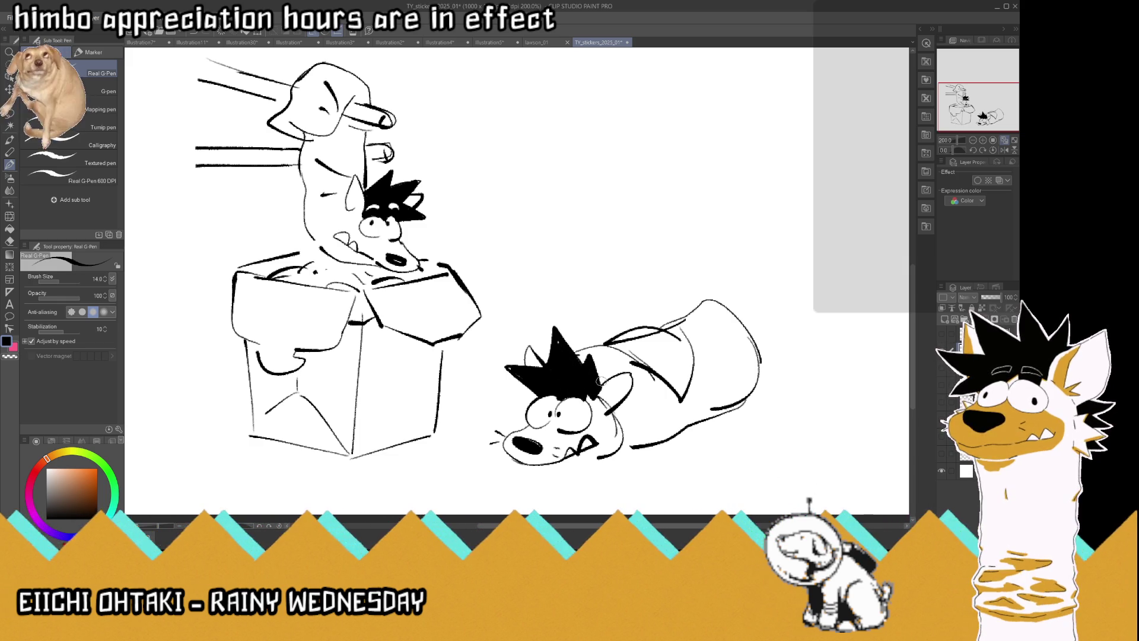
mouse_move(531, 391)
mouse_down()
mouse_move(512, 404)
mouse_move(582, 386)
mouse_up()
Clean up lines with transparent colour, then add a chin line and jaw hatching
key(c)
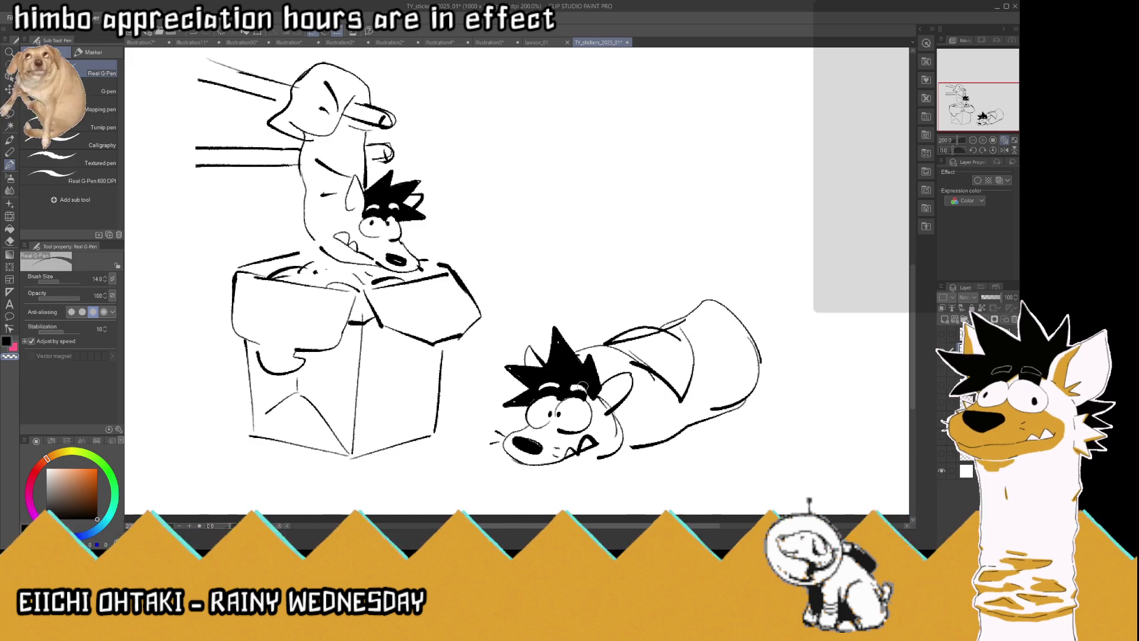
key(c)
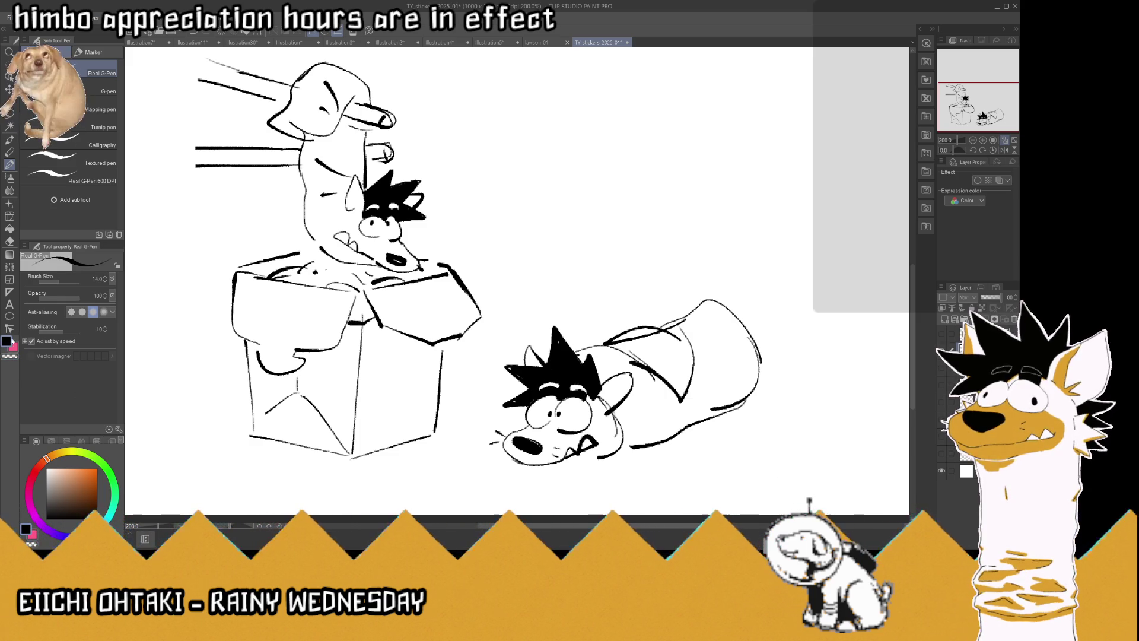
mouse_move(630, 444)
mouse_down()
mouse_move(588, 455)
mouse_move(617, 433)
mouse_move(623, 451)
mouse_up()
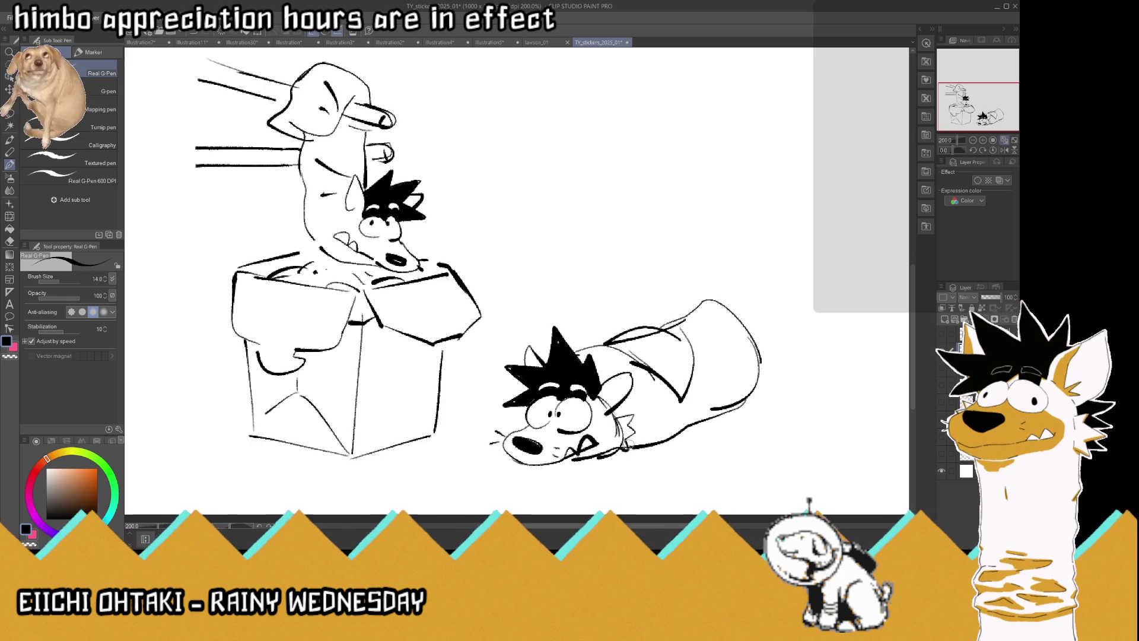
scroll(629, 445, down, 5)
scroll(629, 445, up, 4)
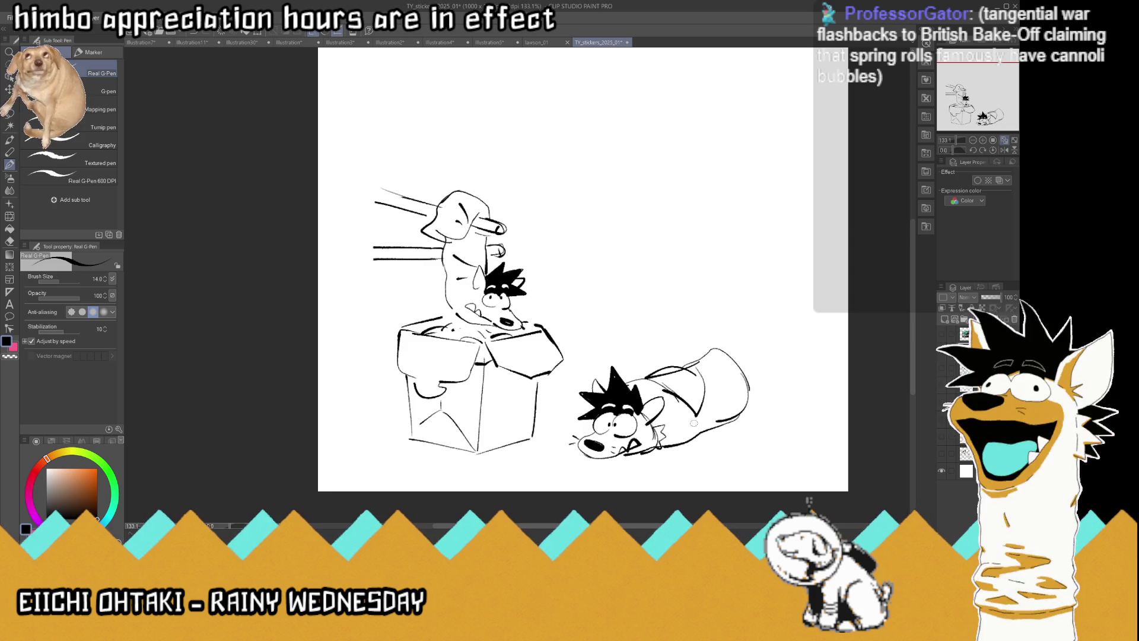
scroll(693, 423, down, 3)
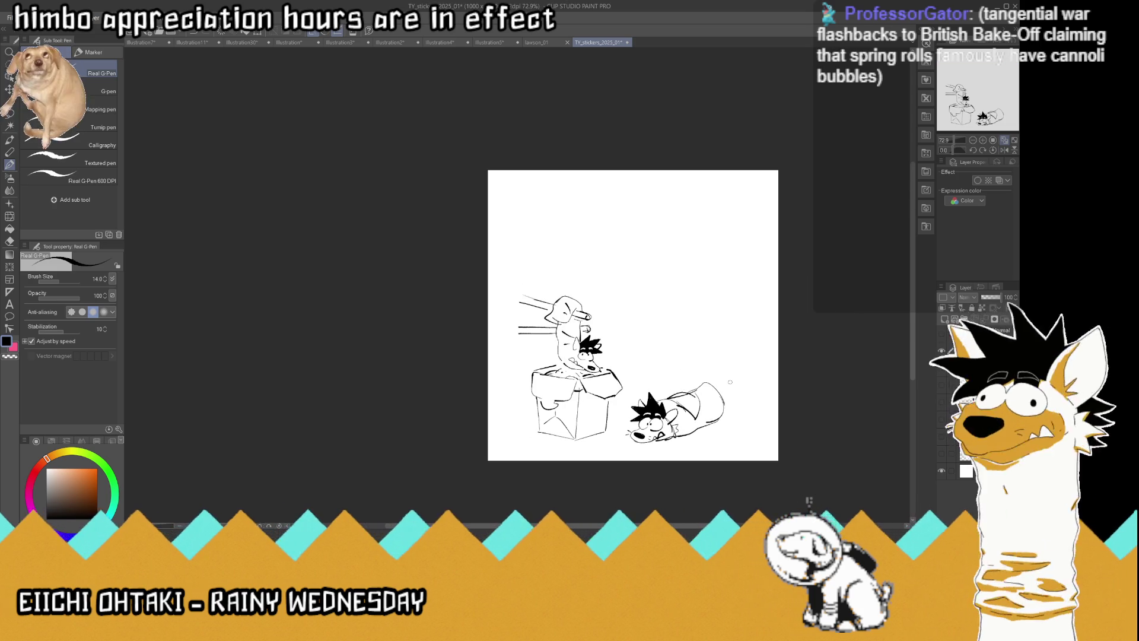
scroll(729, 381, up, 2)
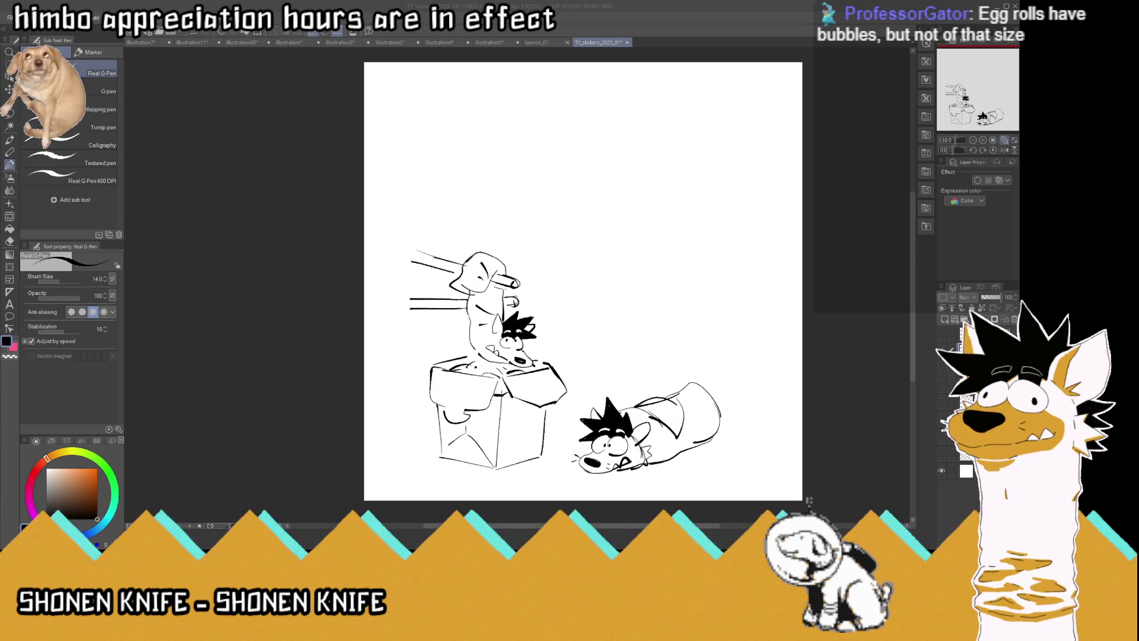
Draw the round bun's outline and an eye right of the box, undoing a stray mark
mouse_move(620, 377)
mouse_down()
mouse_move(595, 373)
mouse_move(585, 316)
mouse_move(626, 300)
mouse_move(618, 321)
mouse_move(638, 304)
mouse_move(666, 326)
mouse_move(641, 380)
mouse_move(609, 377)
mouse_up()
mouse_move(615, 333)
mouse_down()
mouse_move(609, 349)
mouse_move(581, 339)
mouse_move(615, 341)
mouse_move(596, 313)
mouse_move(664, 329)
mouse_up()
key(ctrl+z)
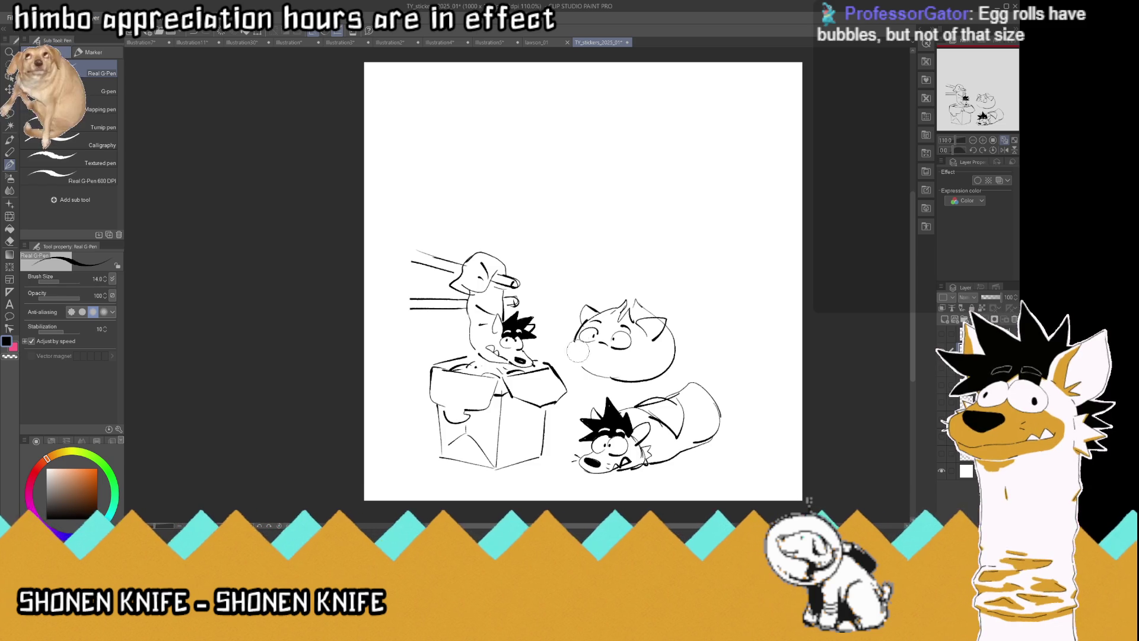
mouse_move(576, 337)
mouse_down()
mouse_move(563, 362)
mouse_move(630, 355)
mouse_move(552, 357)
mouse_move(661, 371)
mouse_move(593, 380)
mouse_up()
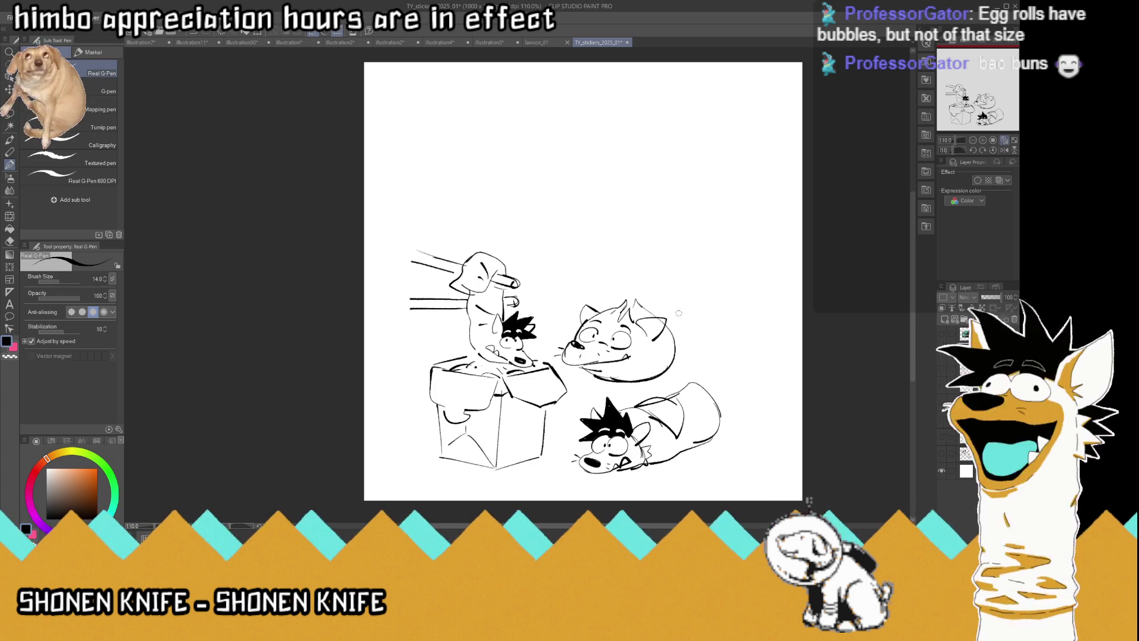
scroll(673, 302, up, 2)
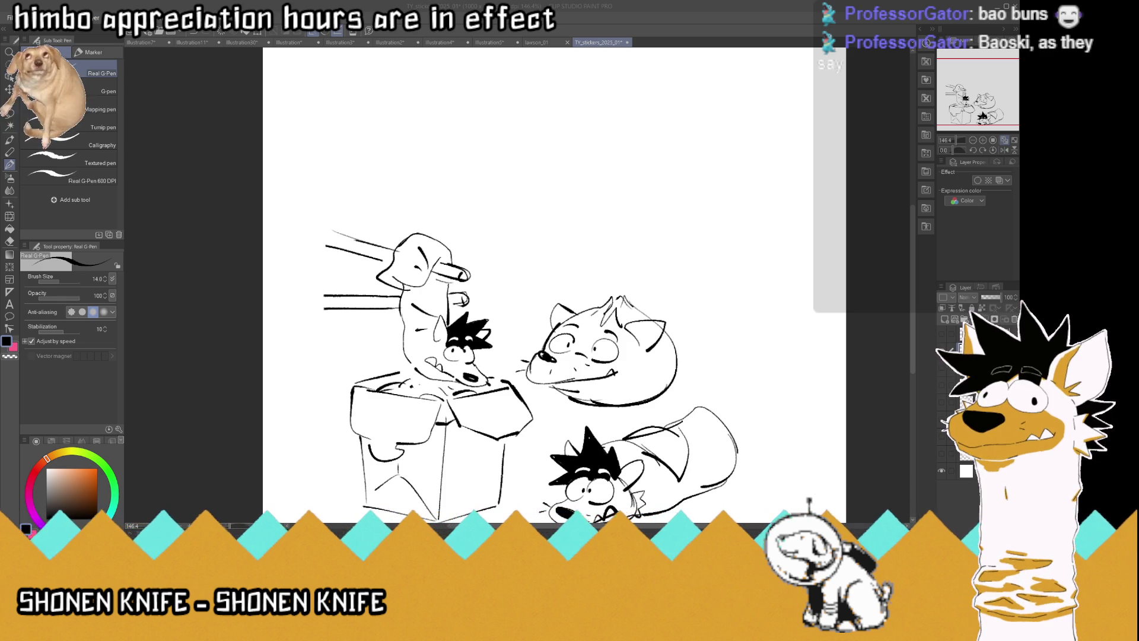
scroll(551, 285, down, 3)
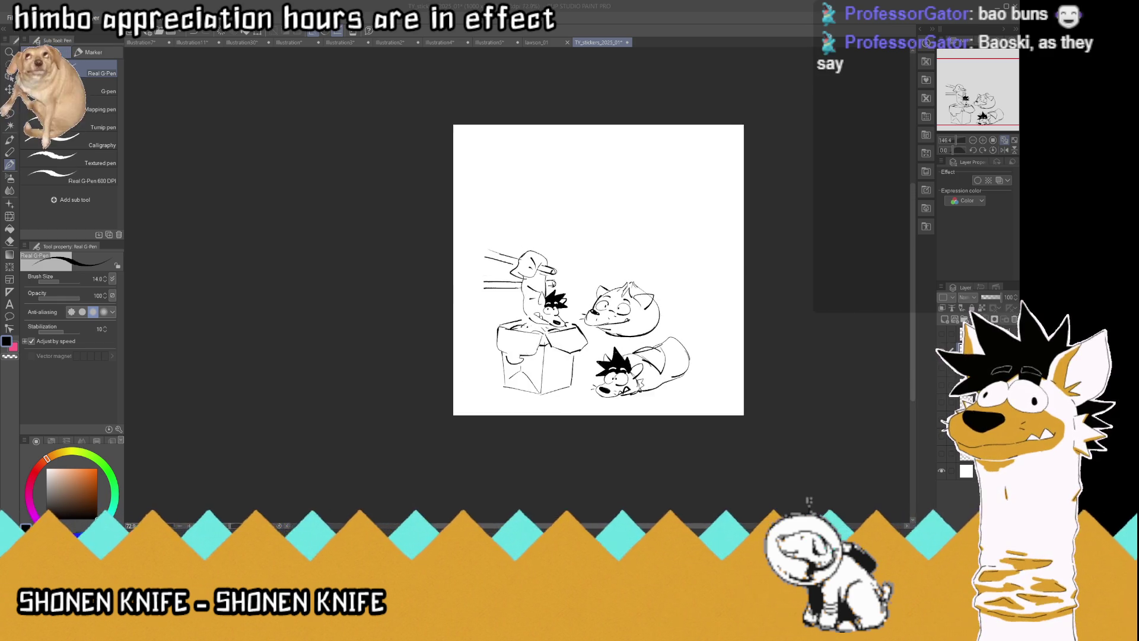
Draw the slanted tray and two round bun outlines on it, erasing overlaps
scroll(570, 285, up, 3)
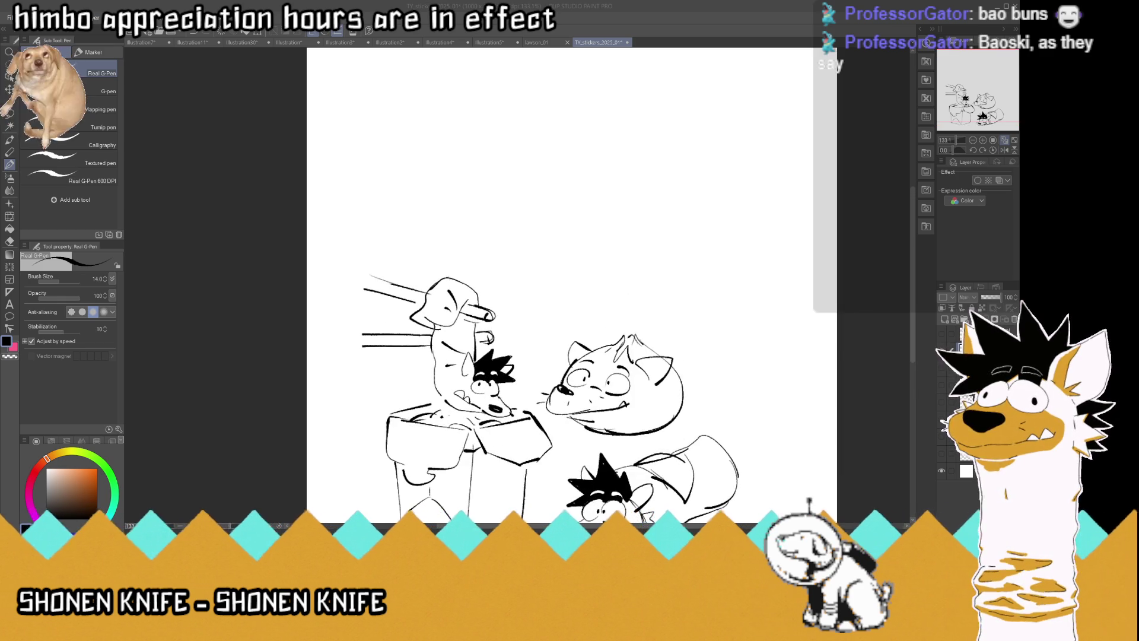
mouse_move(641, 279)
mouse_down()
mouse_move(561, 287)
mouse_move(554, 323)
mouse_move(654, 302)
mouse_up()
mouse_move(555, 325)
mouse_down()
mouse_move(652, 304)
mouse_move(658, 275)
mouse_up()
mouse_move(573, 288)
mouse_down()
mouse_move(500, 294)
mouse_move(553, 291)
mouse_up()
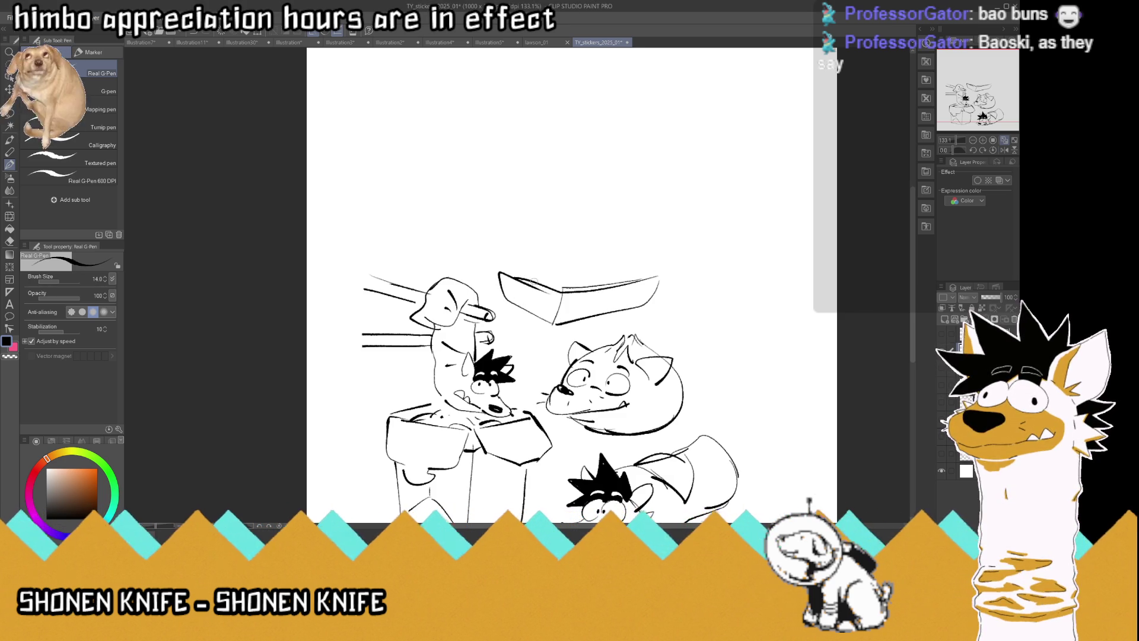
mouse_move(528, 256)
mouse_down()
mouse_move(564, 233)
mouse_move(598, 284)
mouse_up()
mouse_move(596, 237)
mouse_down()
mouse_move(646, 228)
mouse_move(658, 276)
mouse_up()
mouse_move(649, 234)
mouse_down()
mouse_move(660, 270)
mouse_move(649, 237)
mouse_up()
drag(537, 275, 546, 261)
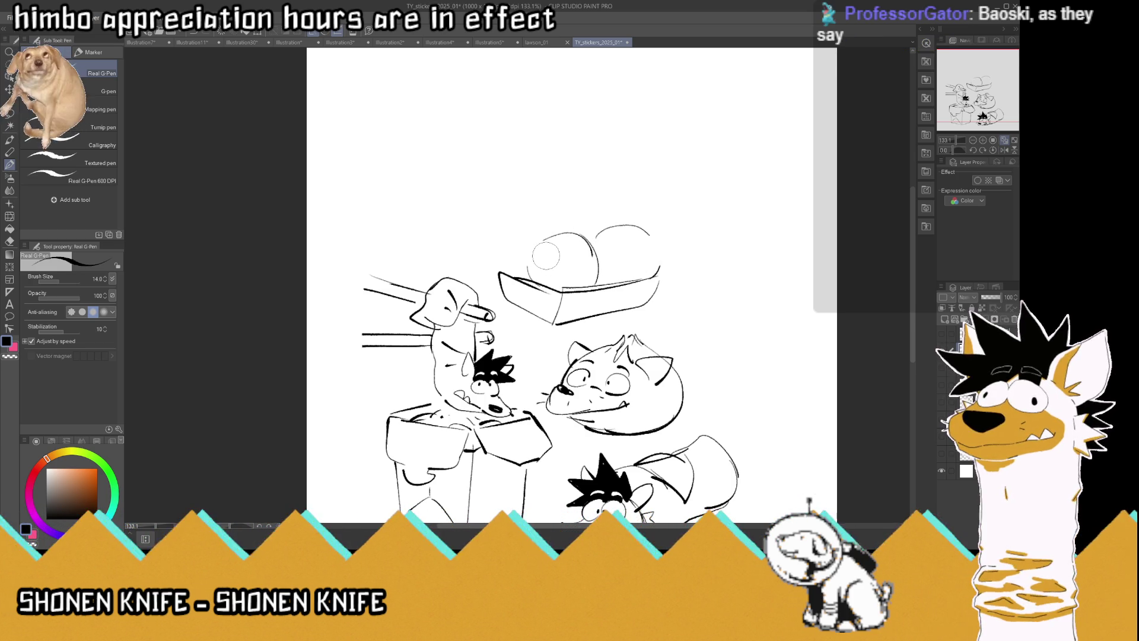
key(p)
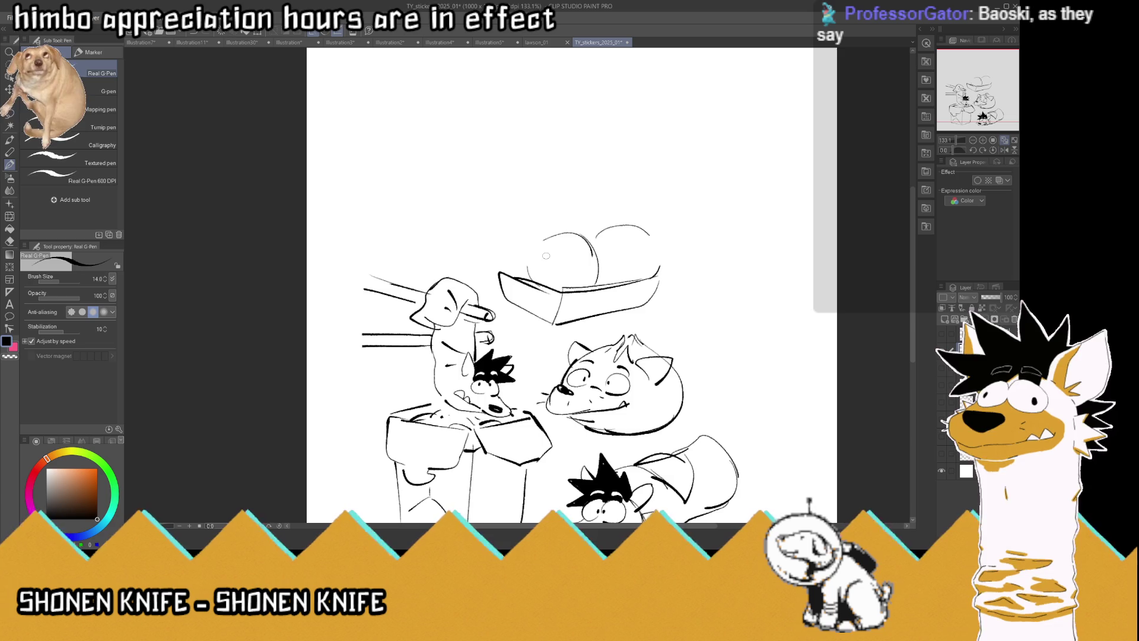
Add a curl, eye pupil and snout to the buns and reinforce their edges
mouse_move(575, 245)
mouse_down()
mouse_move(573, 265)
mouse_move(535, 248)
mouse_move(549, 236)
mouse_move(572, 253)
mouse_up()
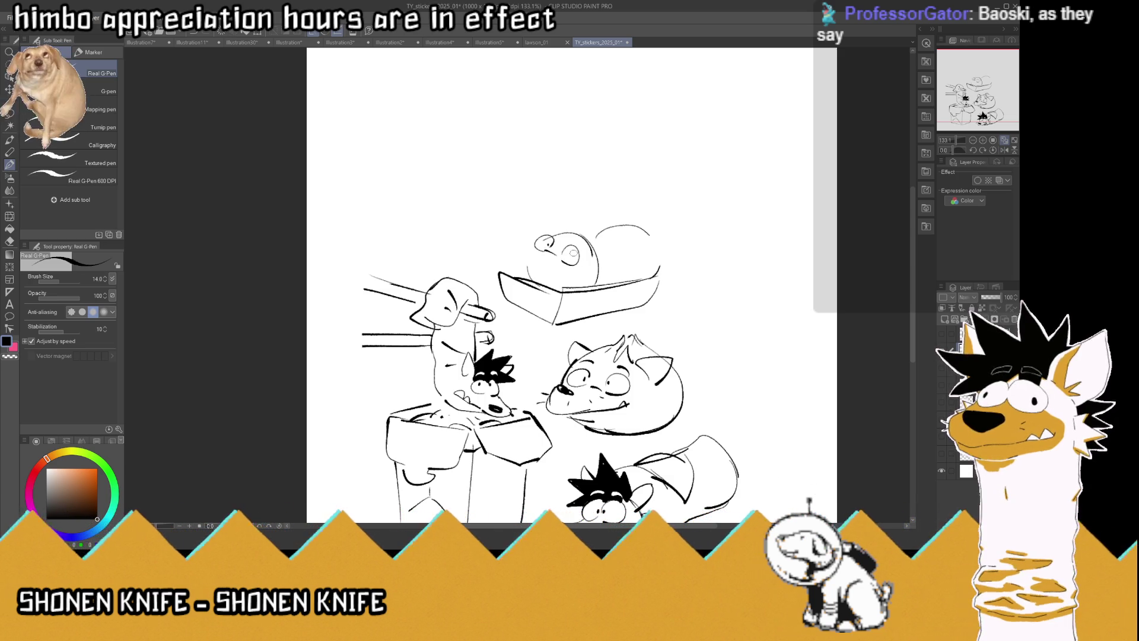
mouse_move(636, 230)
mouse_down()
mouse_move(638, 250)
mouse_move(656, 242)
mouse_move(627, 244)
mouse_move(653, 234)
mouse_move(630, 247)
mouse_move(650, 214)
mouse_move(663, 245)
mouse_move(682, 231)
mouse_move(681, 254)
mouse_move(625, 265)
mouse_move(669, 242)
mouse_up()
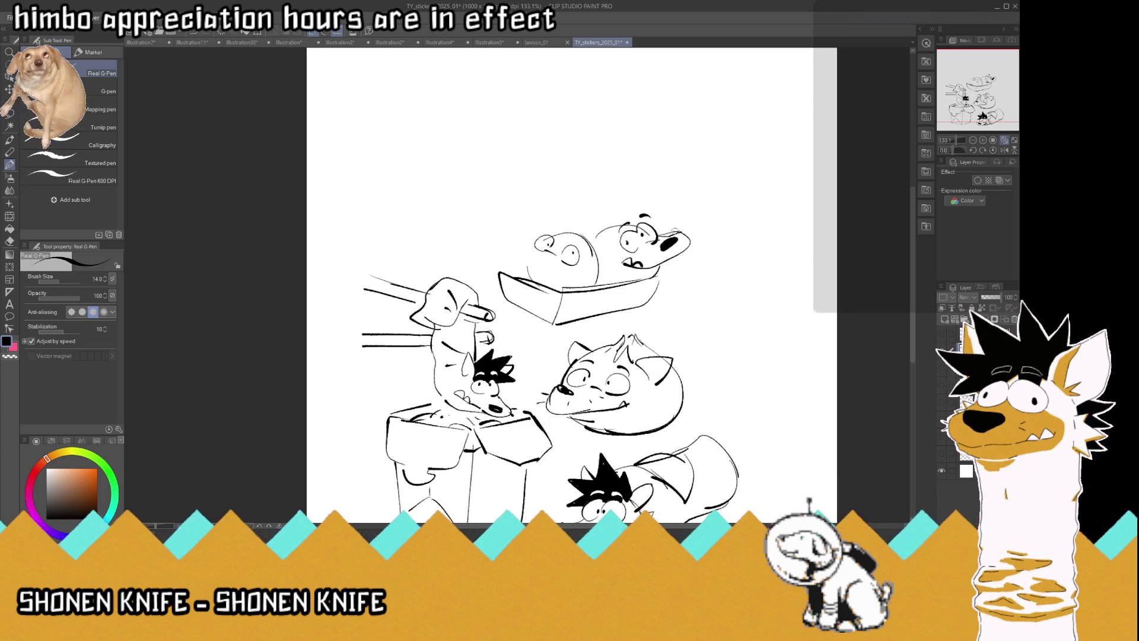
mouse_move(534, 243)
mouse_down()
mouse_move(514, 248)
mouse_move(534, 249)
mouse_move(526, 268)
mouse_move(542, 271)
mouse_move(536, 253)
mouse_move(529, 271)
mouse_move(575, 274)
mouse_move(518, 252)
mouse_move(529, 264)
mouse_move(561, 229)
mouse_move(585, 240)
mouse_up()
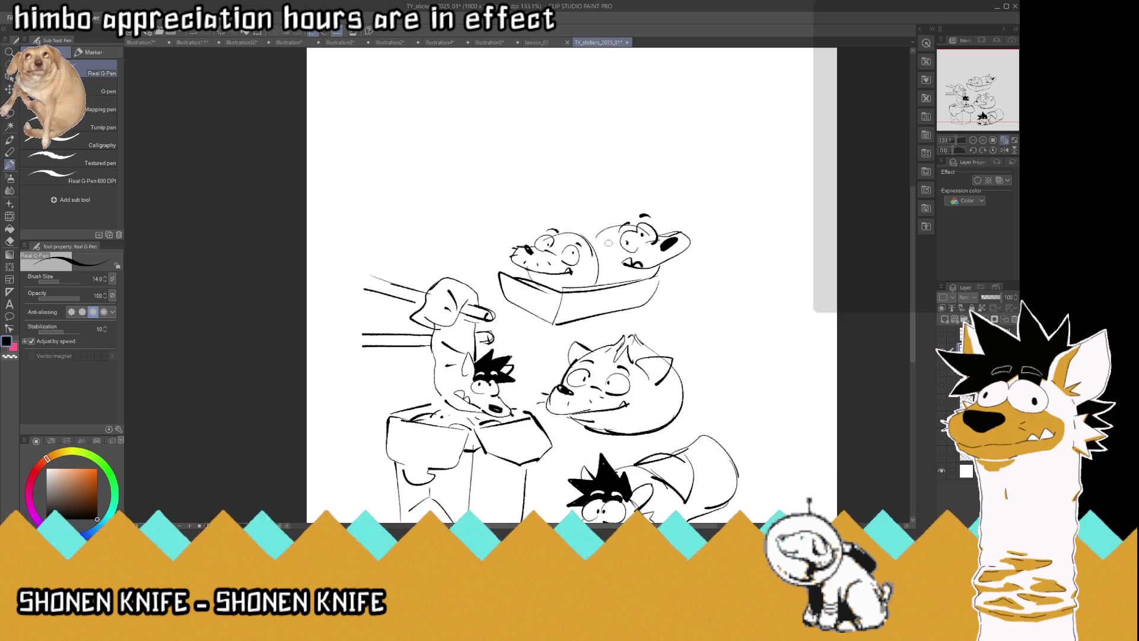
drag(594, 244, 589, 292)
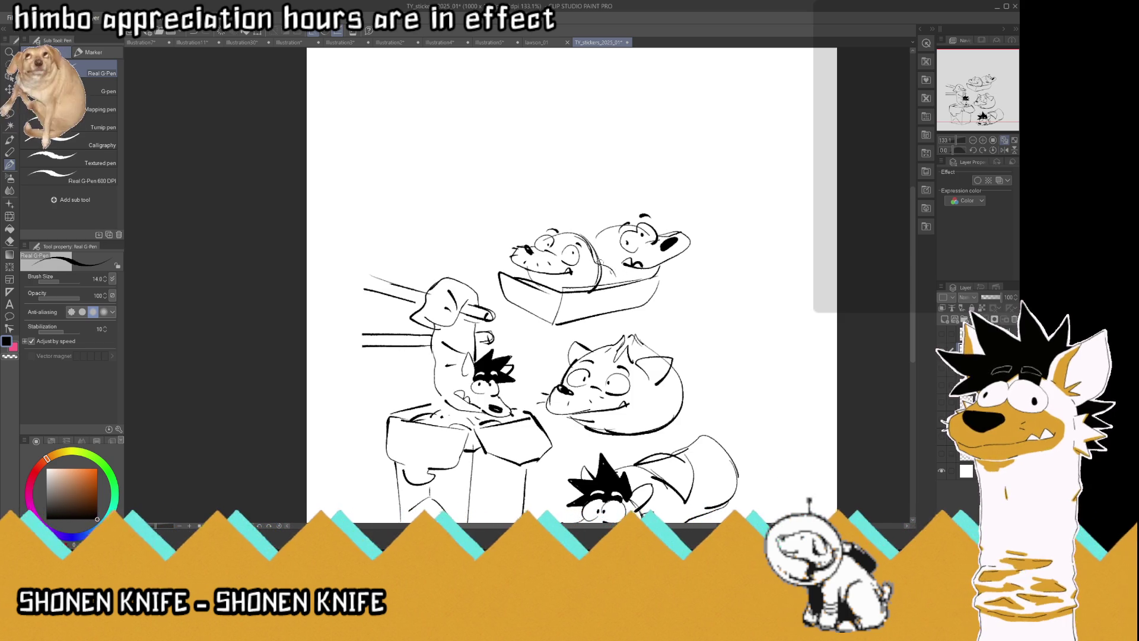
mouse_move(612, 254)
mouse_down()
mouse_move(617, 234)
mouse_move(603, 243)
mouse_move(632, 220)
mouse_up()
Add a stick rising from the right bun plus head and face markings on both buns
mouse_move(624, 234)
mouse_down()
mouse_move(641, 215)
mouse_move(699, 228)
mouse_up()
mouse_move(560, 232)
mouse_down()
mouse_move(587, 248)
mouse_move(577, 228)
mouse_up()
mouse_move(569, 231)
mouse_down()
mouse_move(588, 239)
mouse_move(553, 193)
mouse_up()
mouse_move(627, 215)
mouse_down()
mouse_move(633, 181)
mouse_move(628, 209)
mouse_up()
mouse_move(599, 252)
mouse_down()
mouse_move(622, 262)
mouse_move(574, 258)
mouse_move(587, 251)
mouse_move(608, 276)
mouse_up()
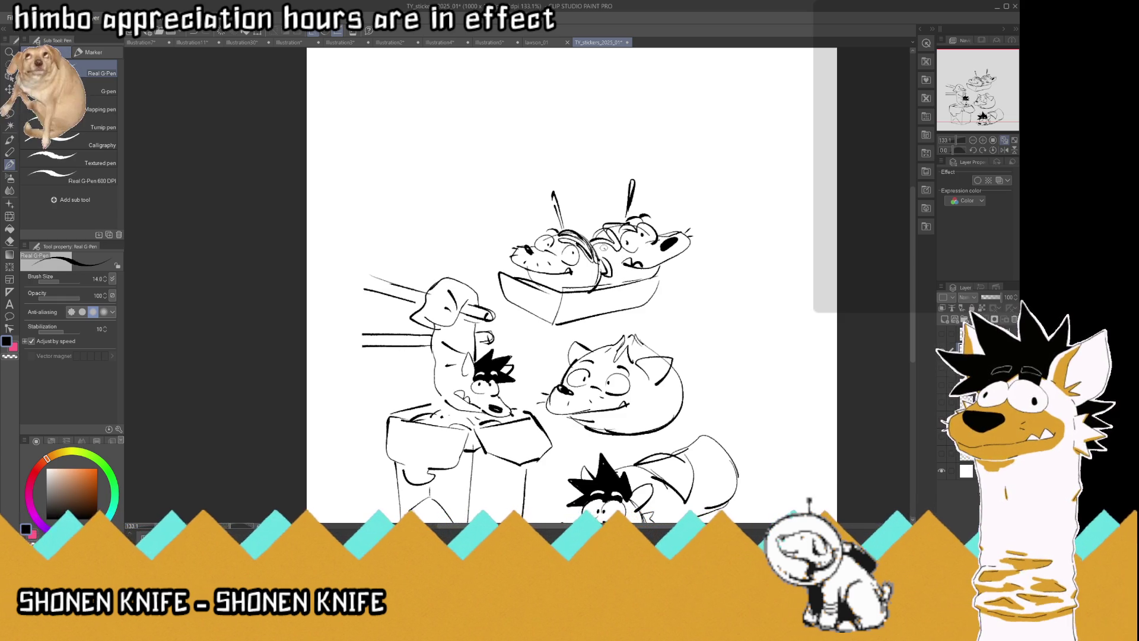
mouse_move(611, 233)
mouse_down()
mouse_move(576, 235)
mouse_move(608, 226)
mouse_up()
Erase the tray's left-end lines and redraw its outline edges
drag(502, 273, 534, 315)
mouse_move(653, 274)
mouse_down()
mouse_move(673, 272)
mouse_move(645, 306)
mouse_up()
mouse_move(558, 325)
mouse_down()
mouse_move(517, 308)
mouse_move(508, 274)
mouse_move(526, 268)
mouse_up()
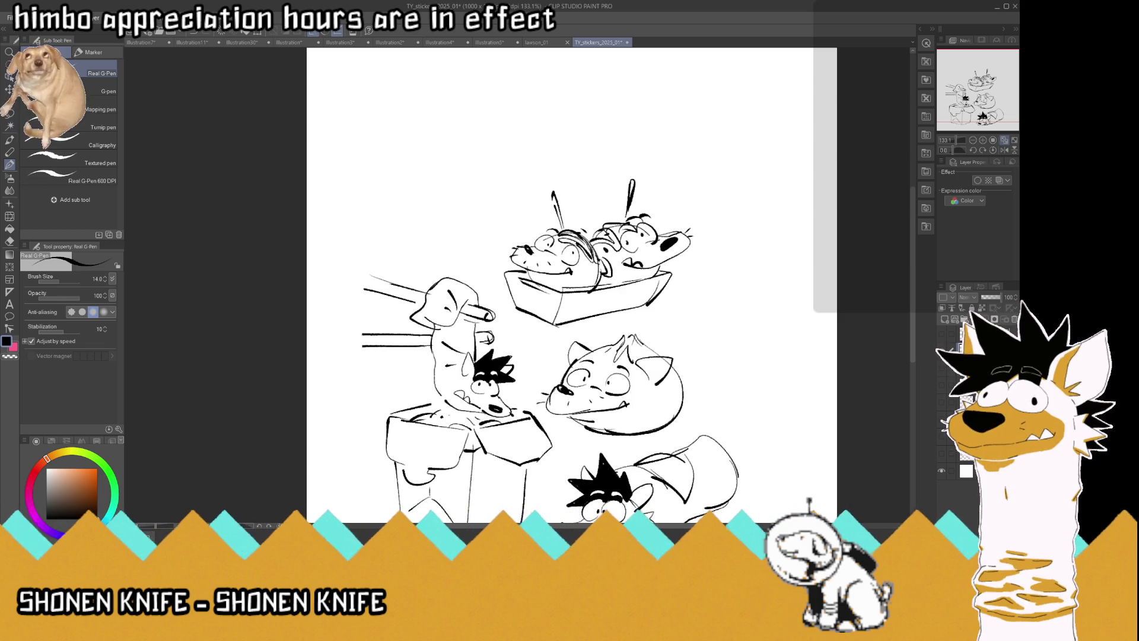
scroll(742, 253, down, 5)
scroll(741, 252, up, 4)
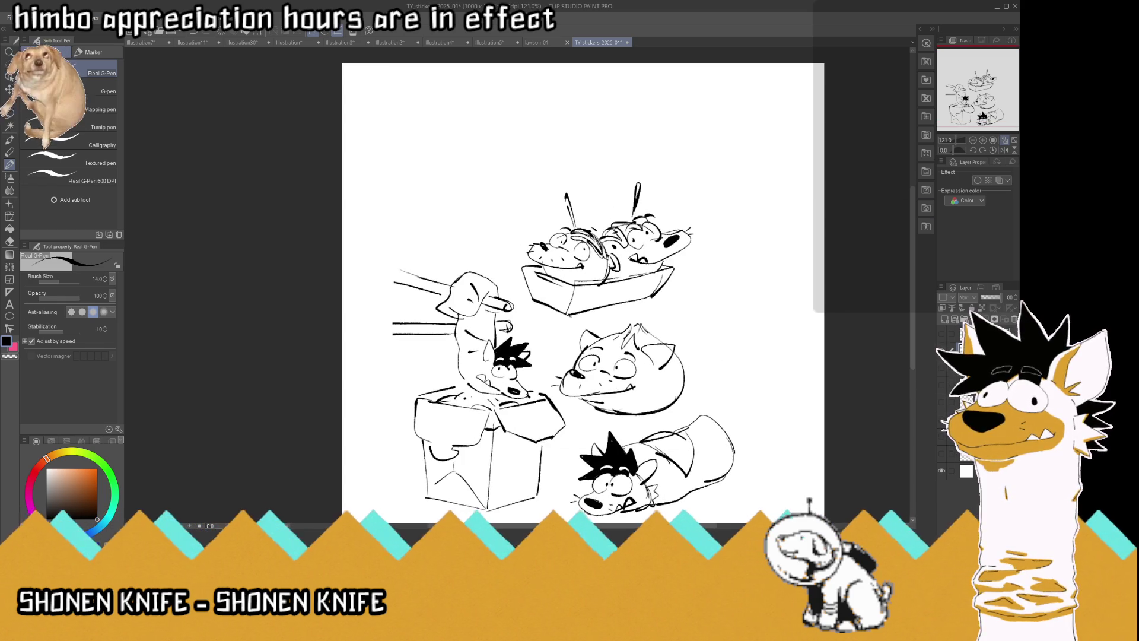